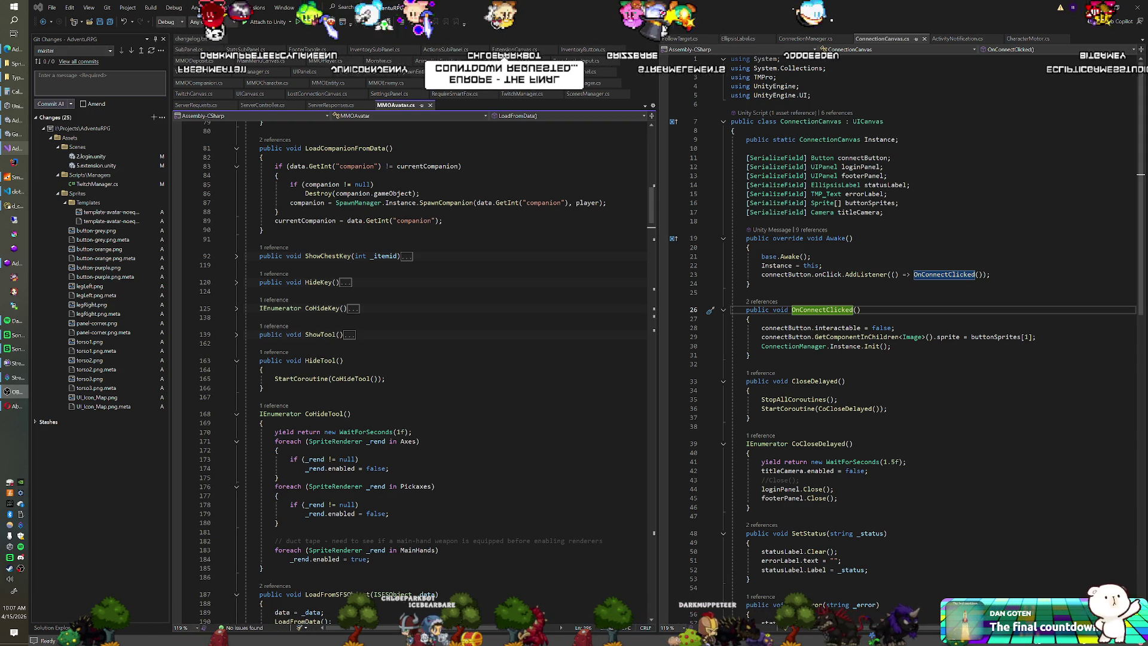
Skip the music track, then switch from Visual Studio to the Unity editor.
key(XF86AudioNext)
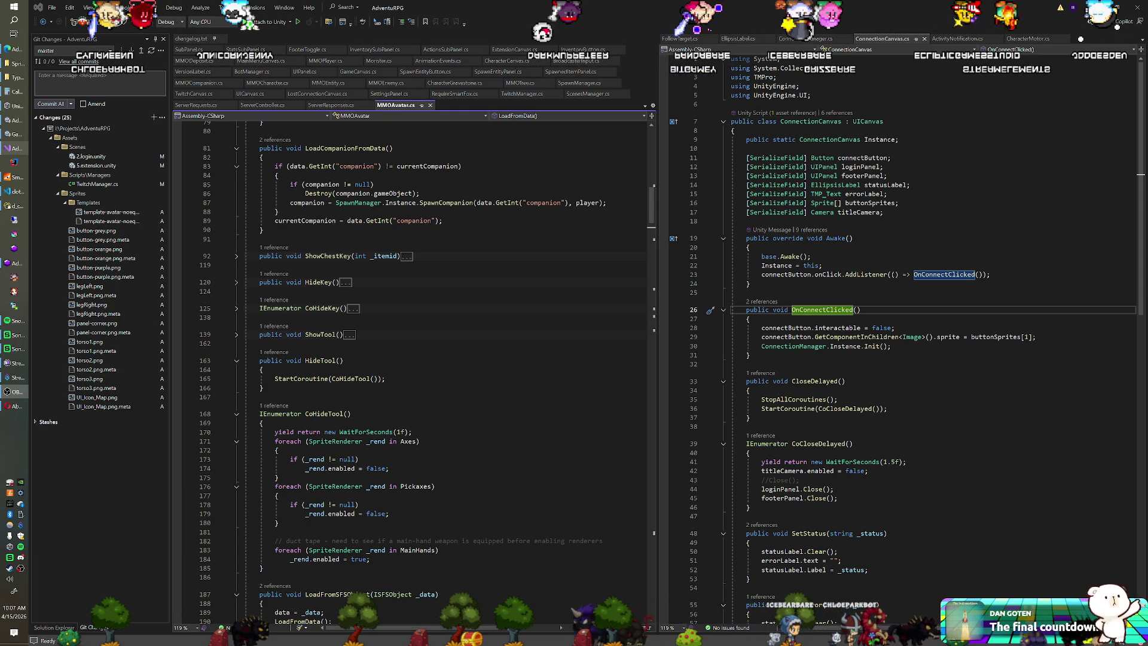
key(alt+Tab)
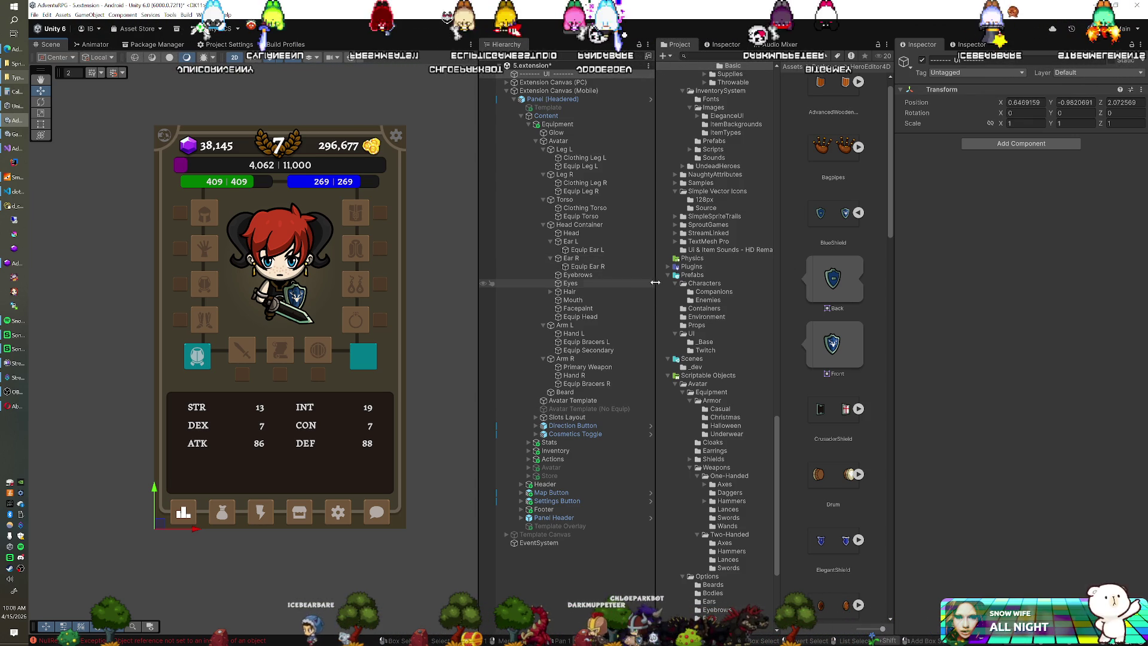
Browse the Project window to Sprites > Equipment > Earrings and open the Goblin folder.
scroll(845, 314, down, 8)
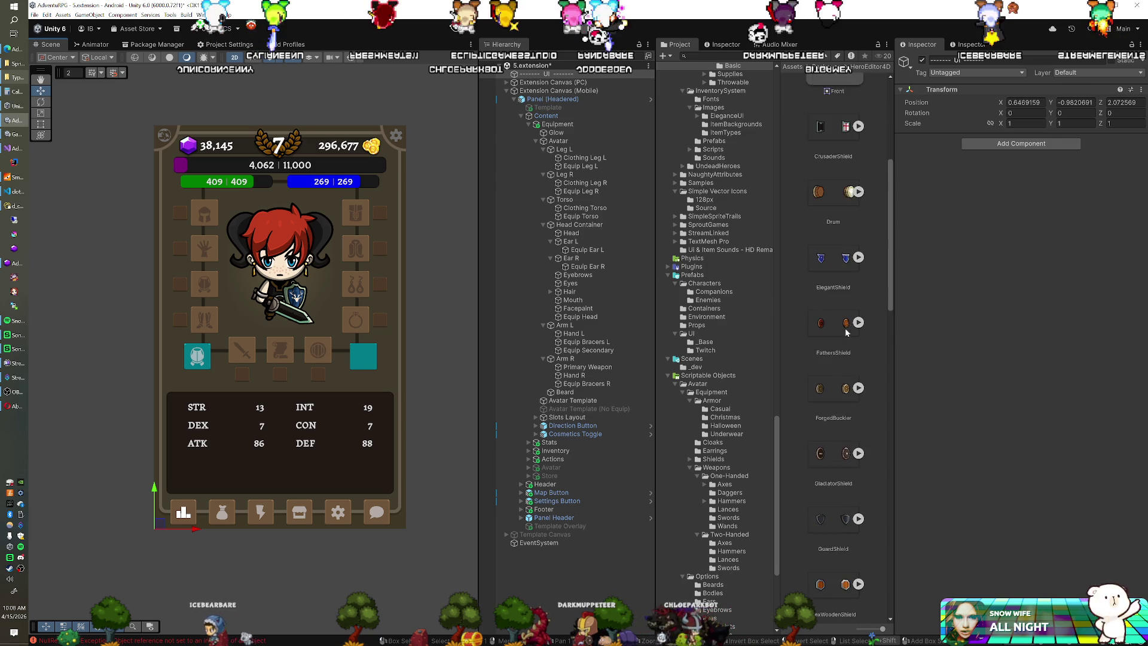
scroll(846, 332, down, 3)
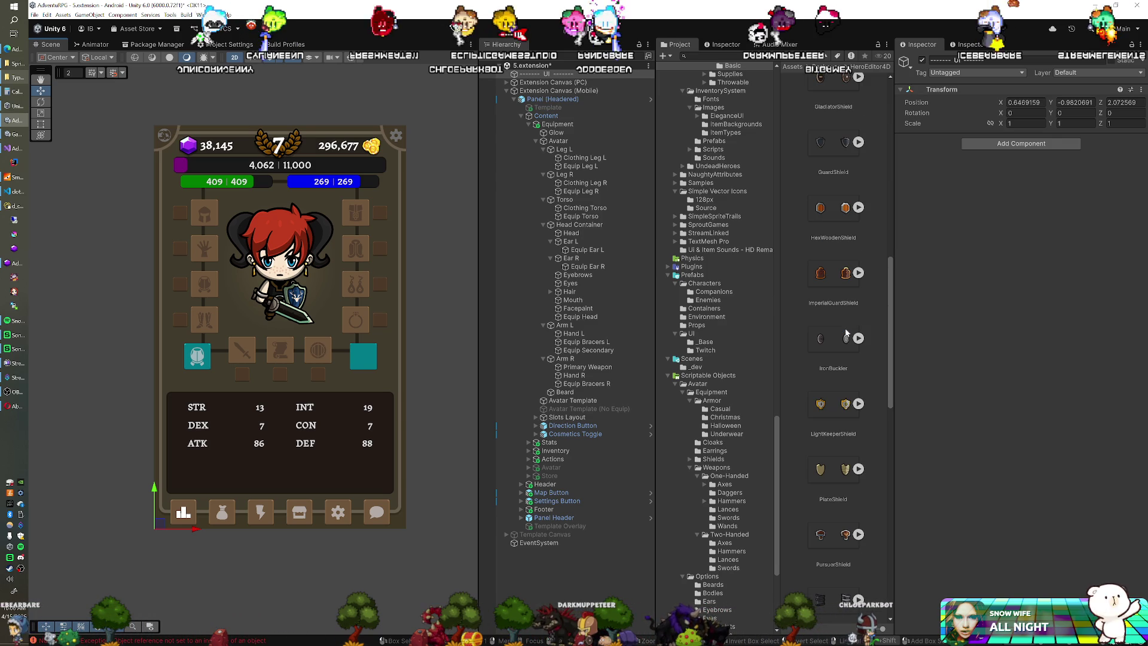
scroll(847, 329, down, 8)
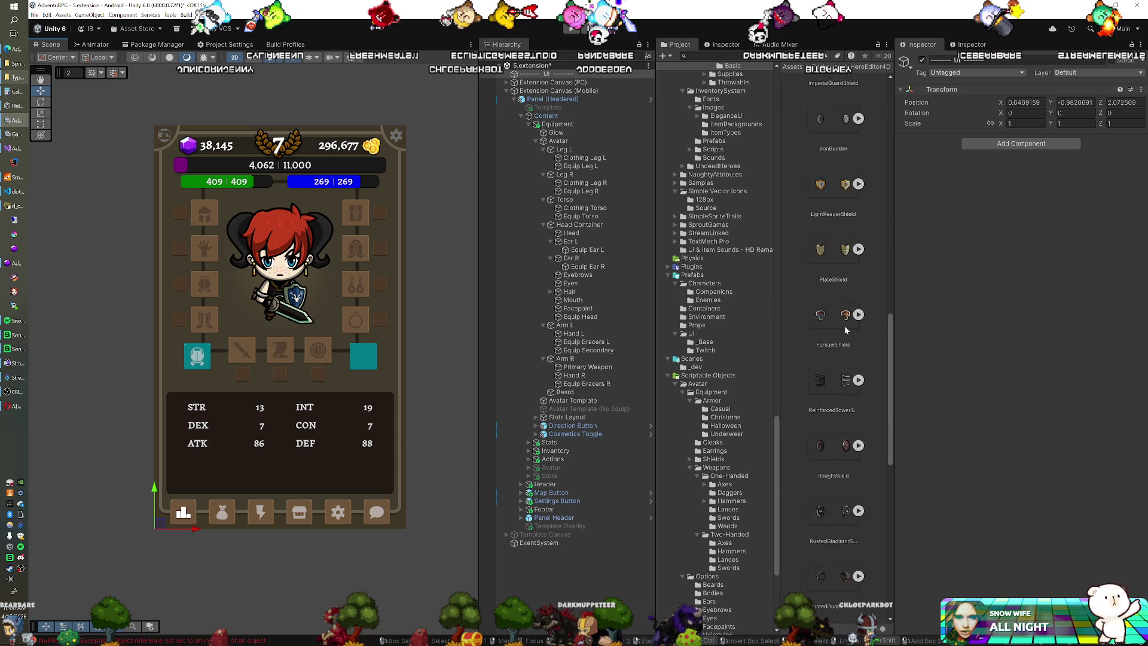
scroll(845, 329, down, 5)
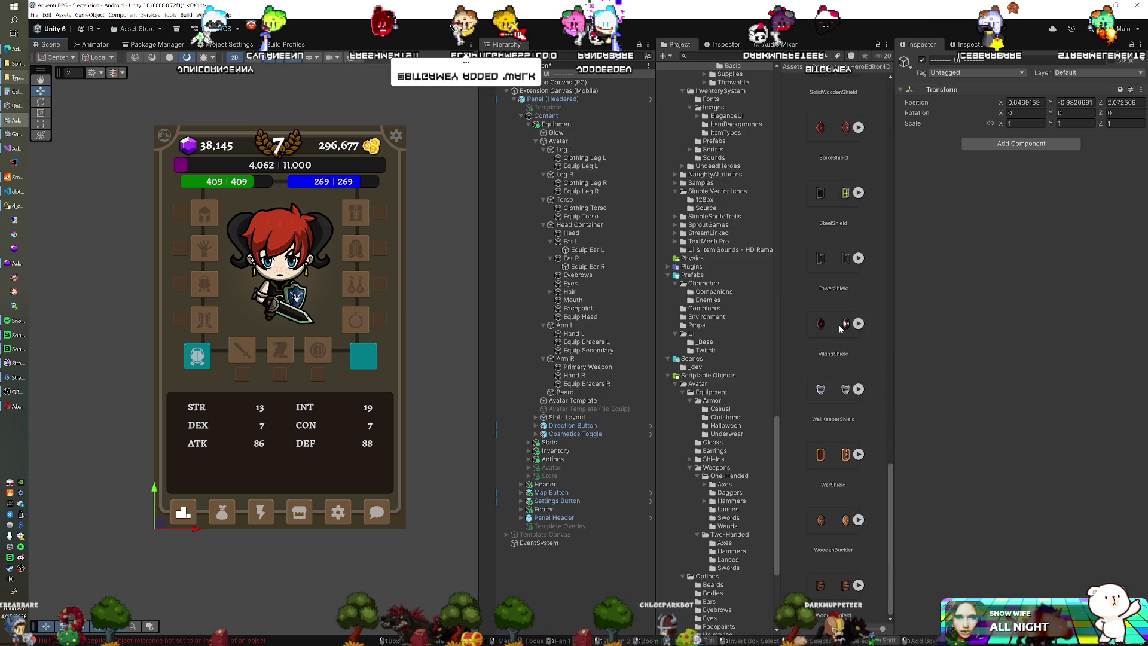
scroll(688, 317, up, 9)
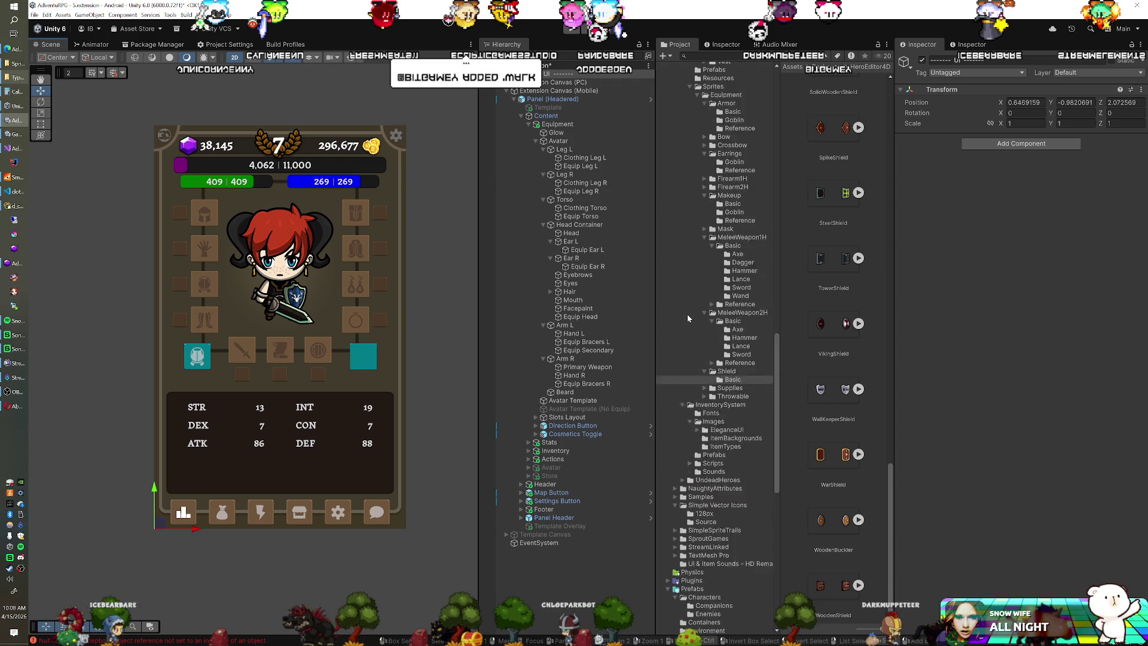
scroll(687, 314, up, 4)
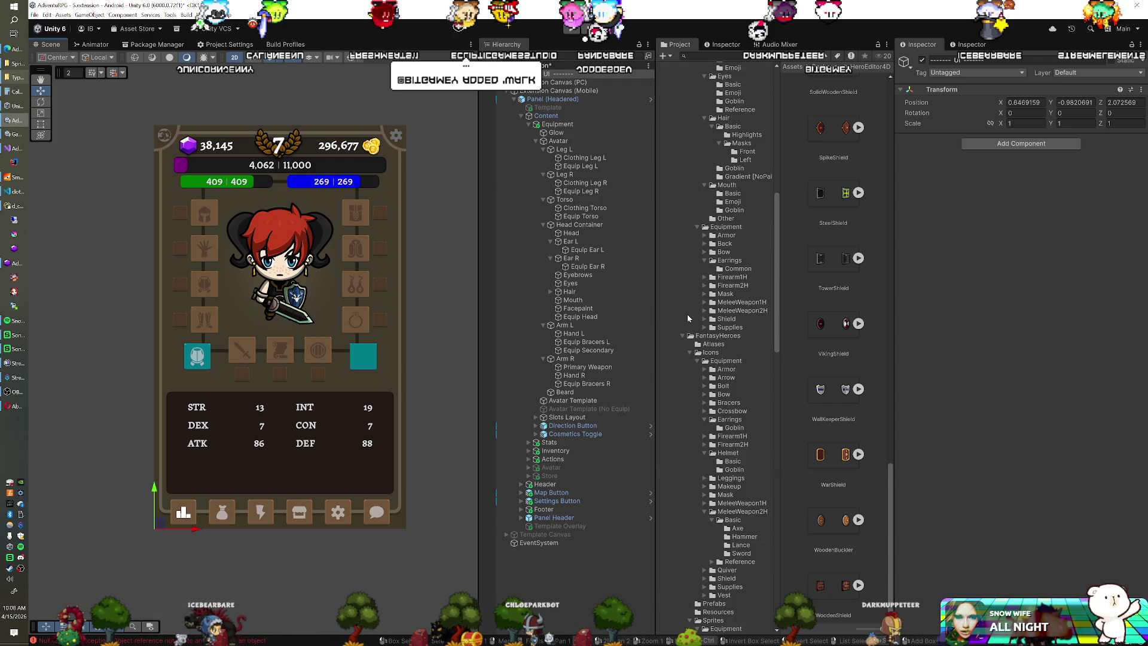
scroll(689, 317, down, 2)
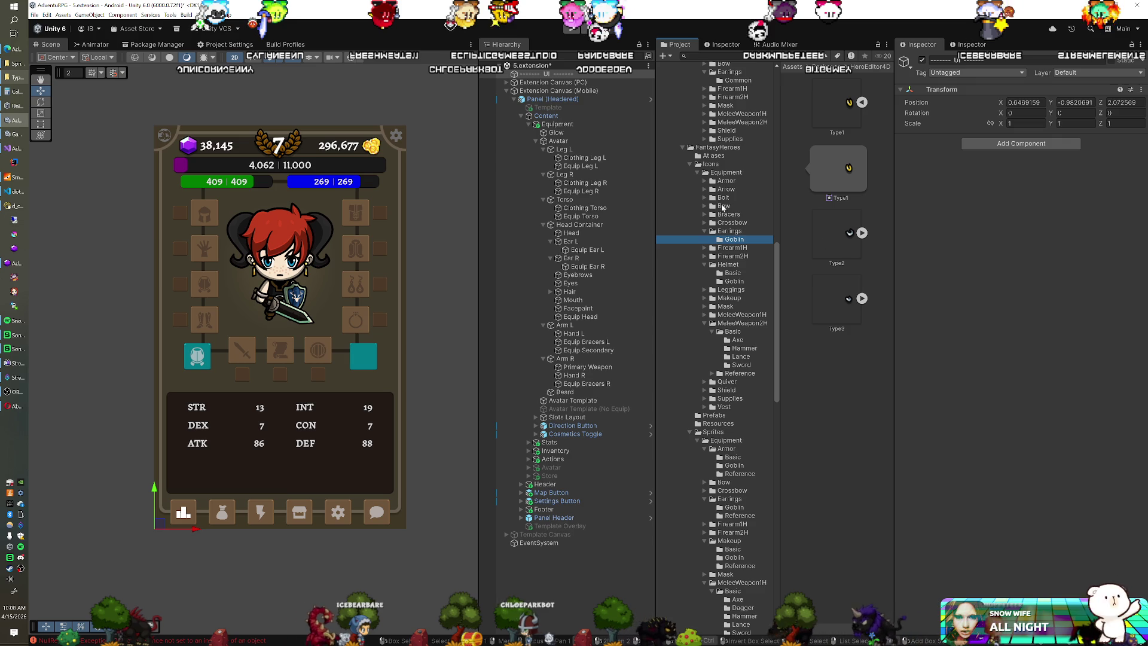
scroll(727, 239, down, 5)
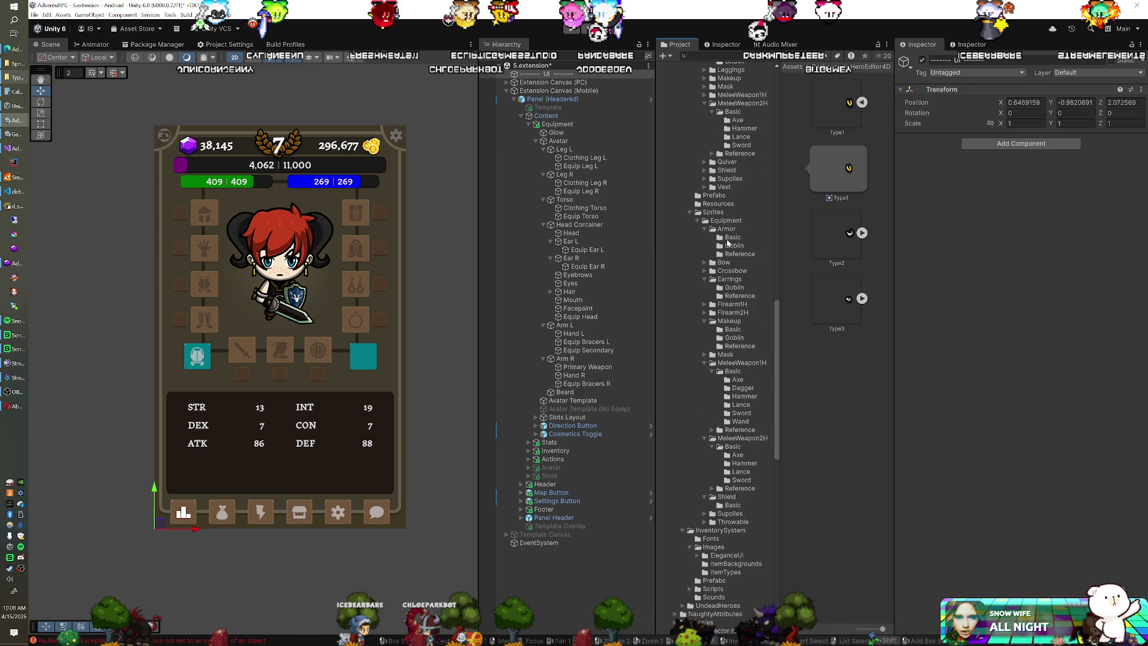
click(732, 287)
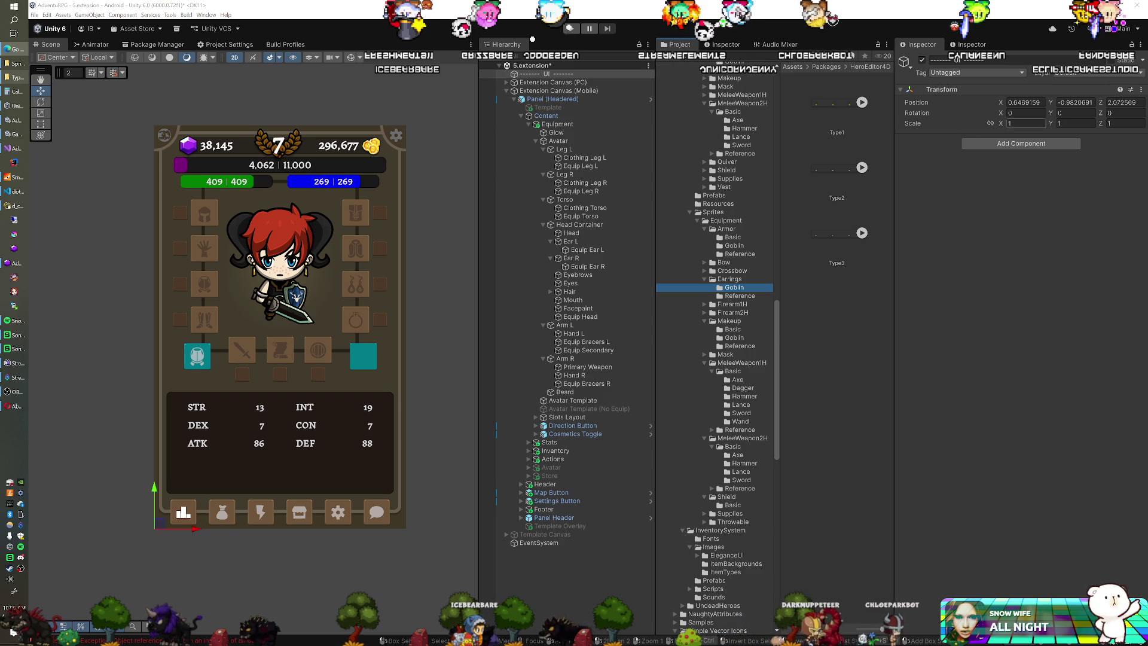
Open Armor > Goblin and view the GoblinCaptain [ShowEars] sheet in a floating preview.
click(730, 245)
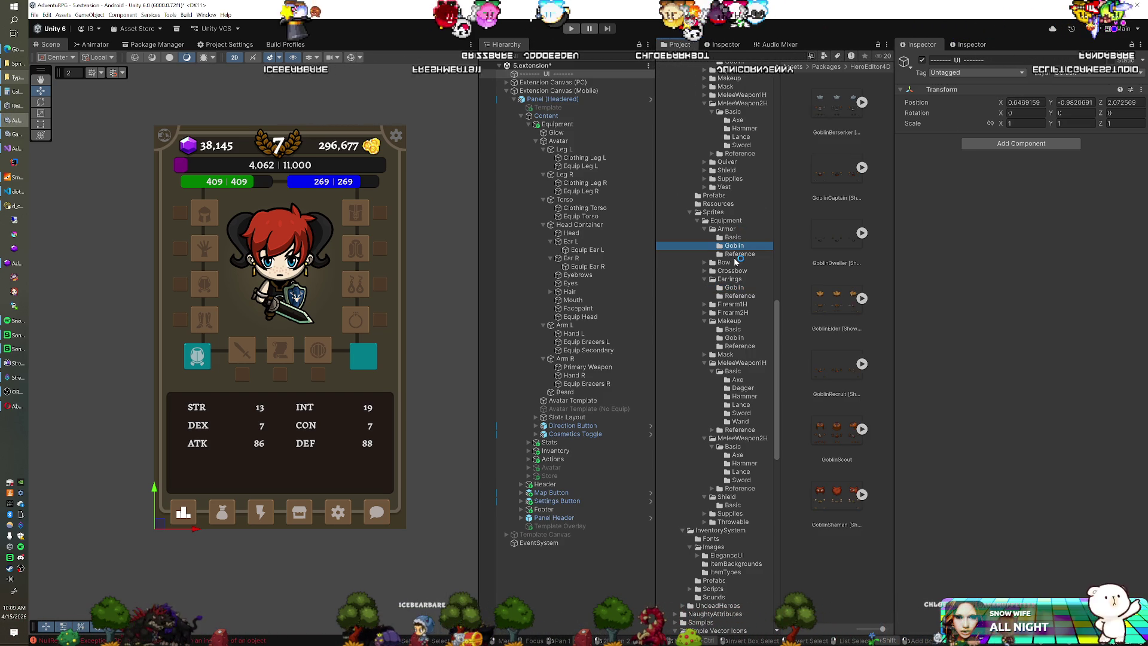
click(837, 174)
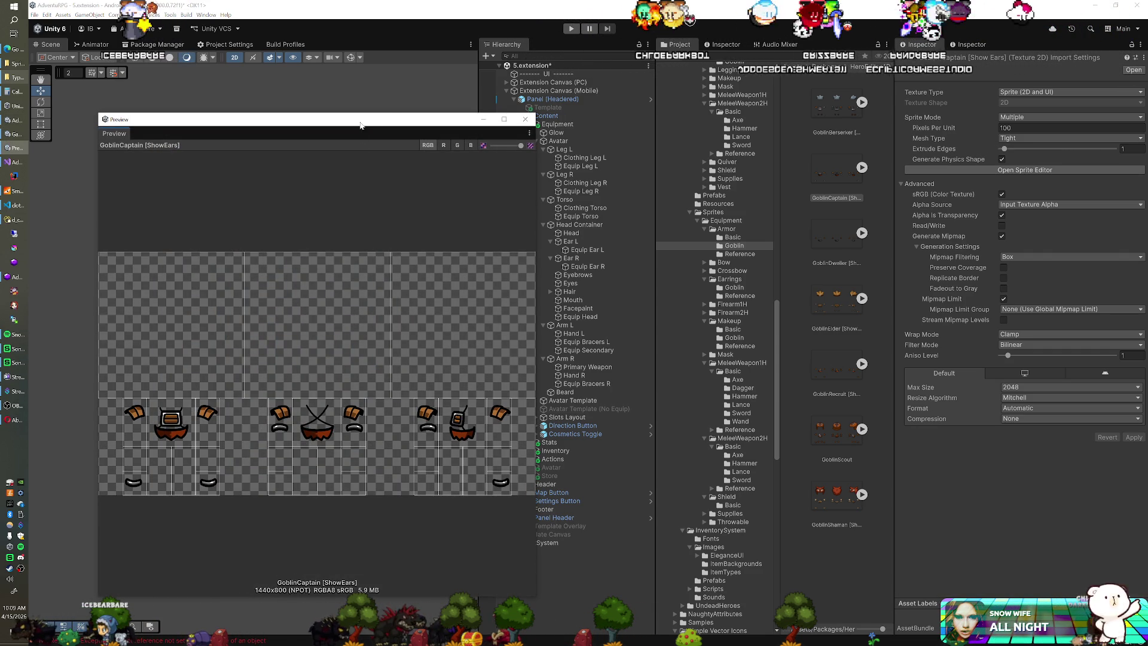
drag(356, 125, 697, 112)
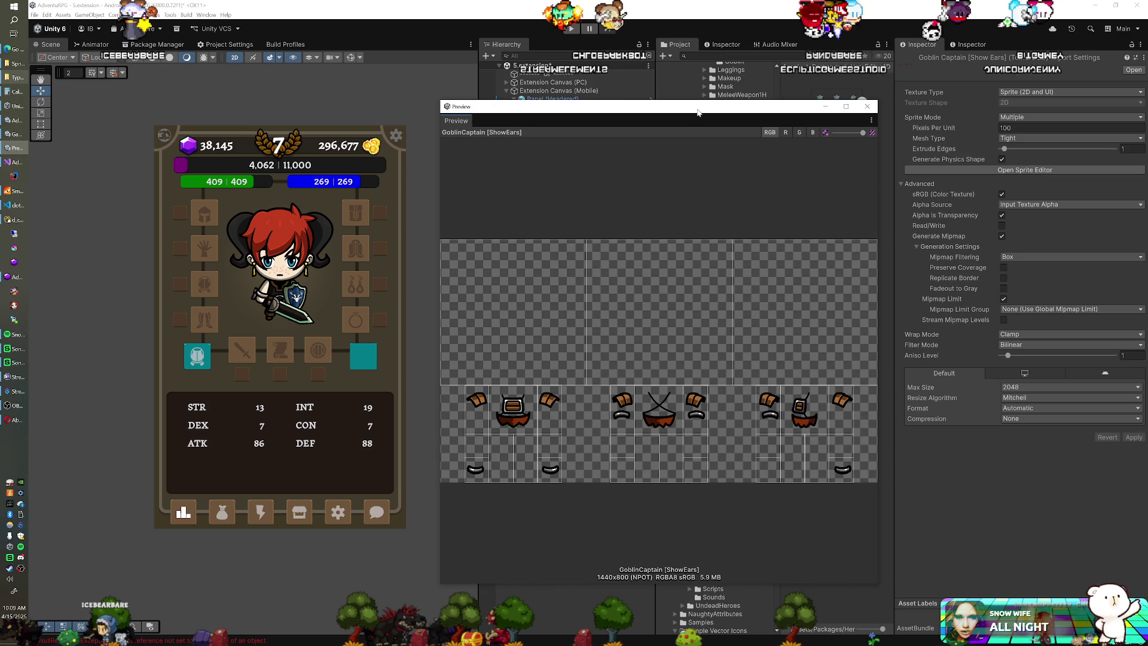
mouse_move(697, 112)
mouse_down()
mouse_move(221, 106)
mouse_move(712, 103)
mouse_up()
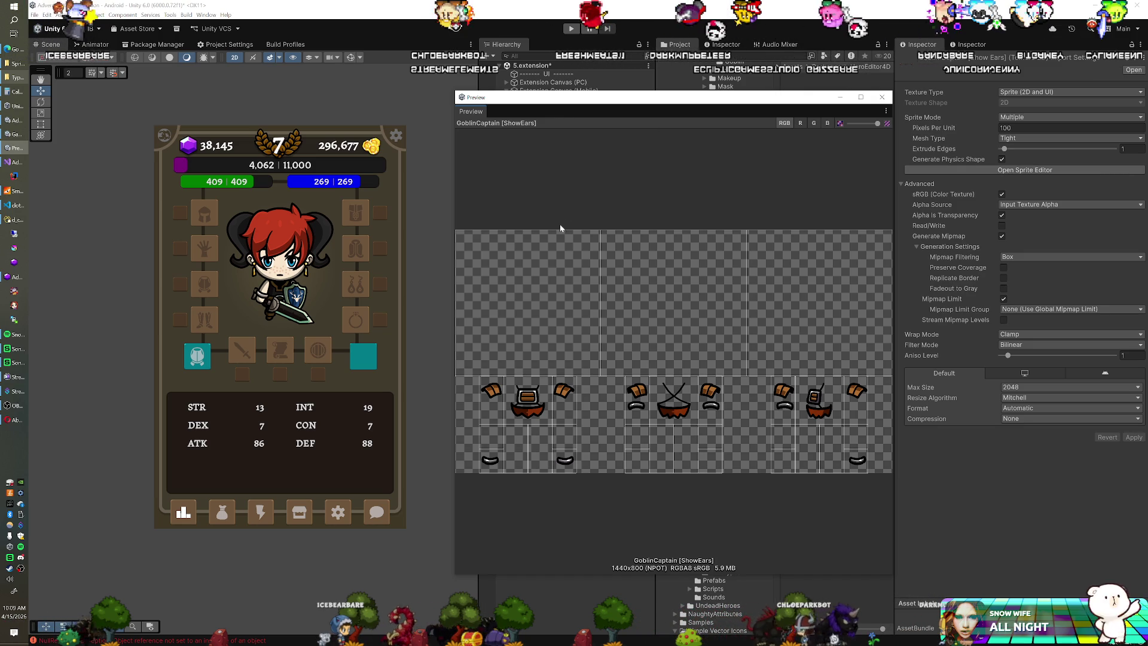
mouse_move(617, 102)
mouse_down()
mouse_move(368, 121)
mouse_move(402, 119)
mouse_up()
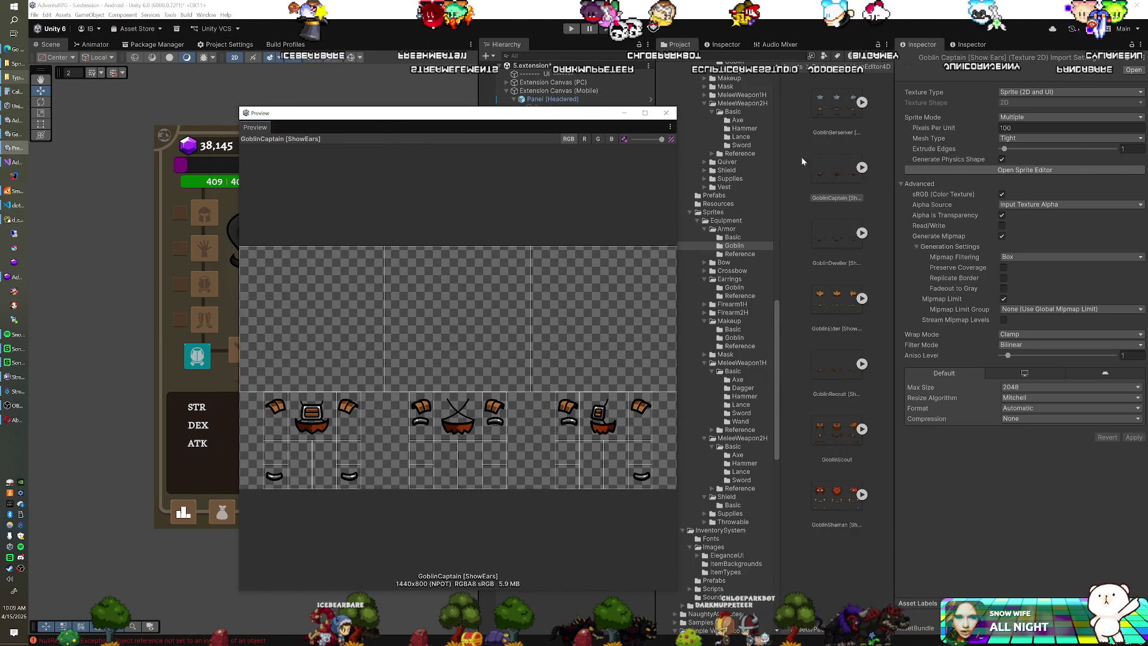
Expand the GoblinCaptain sheet into its body-part sprites and close the preview window.
click(861, 168)
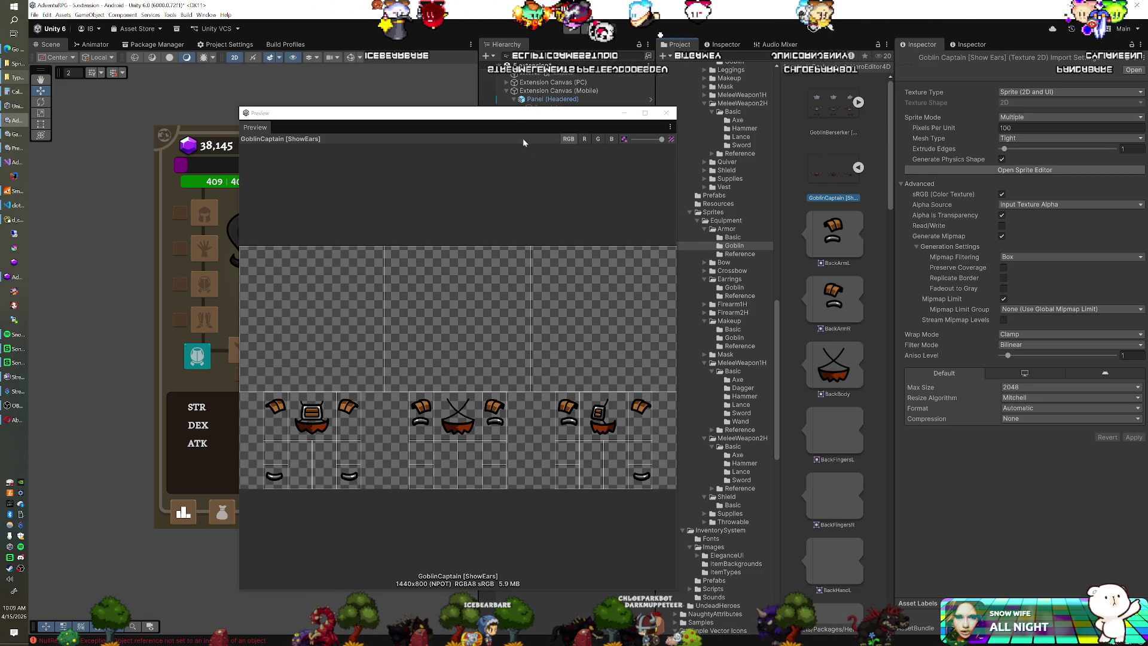
mouse_move(515, 118)
mouse_down()
mouse_move(698, 118)
mouse_move(584, 125)
mouse_up()
click(639, 123)
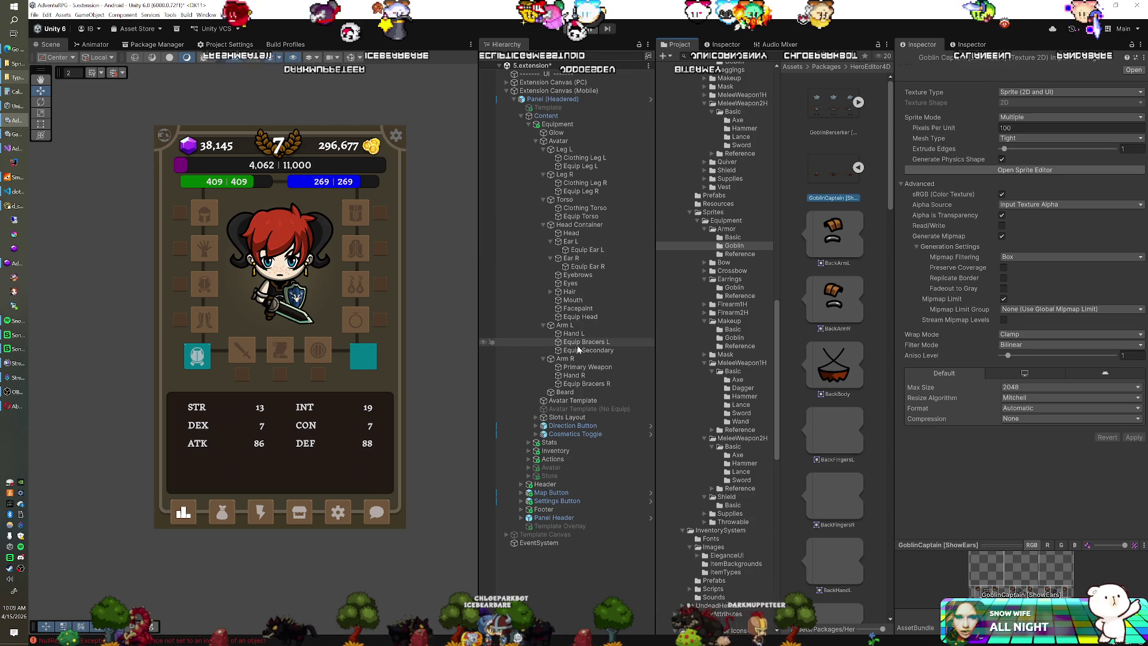
Assign the FrontBody sprite to the Equip Torso layer.
click(583, 217)
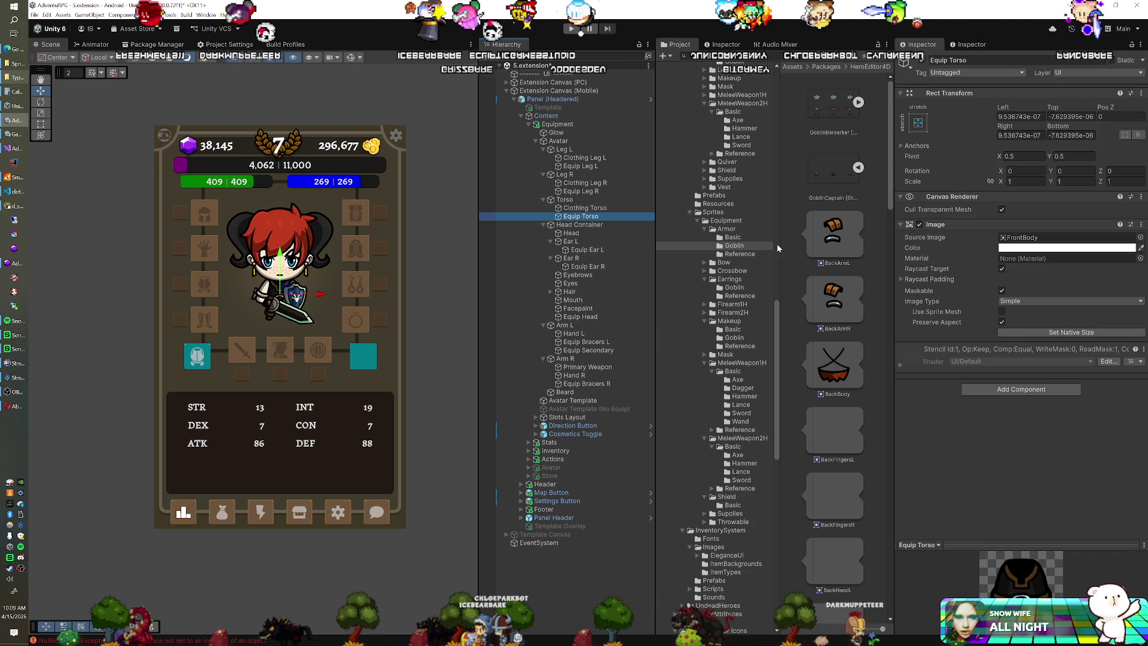
scroll(833, 269, down, 10)
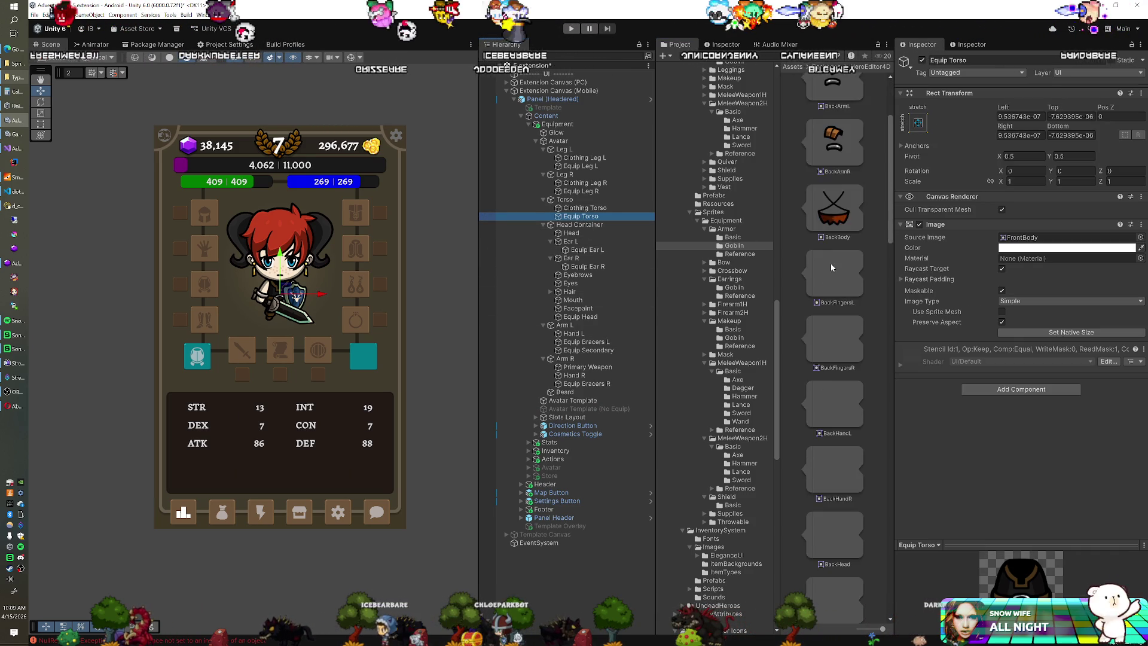
scroll(833, 269, down, 5)
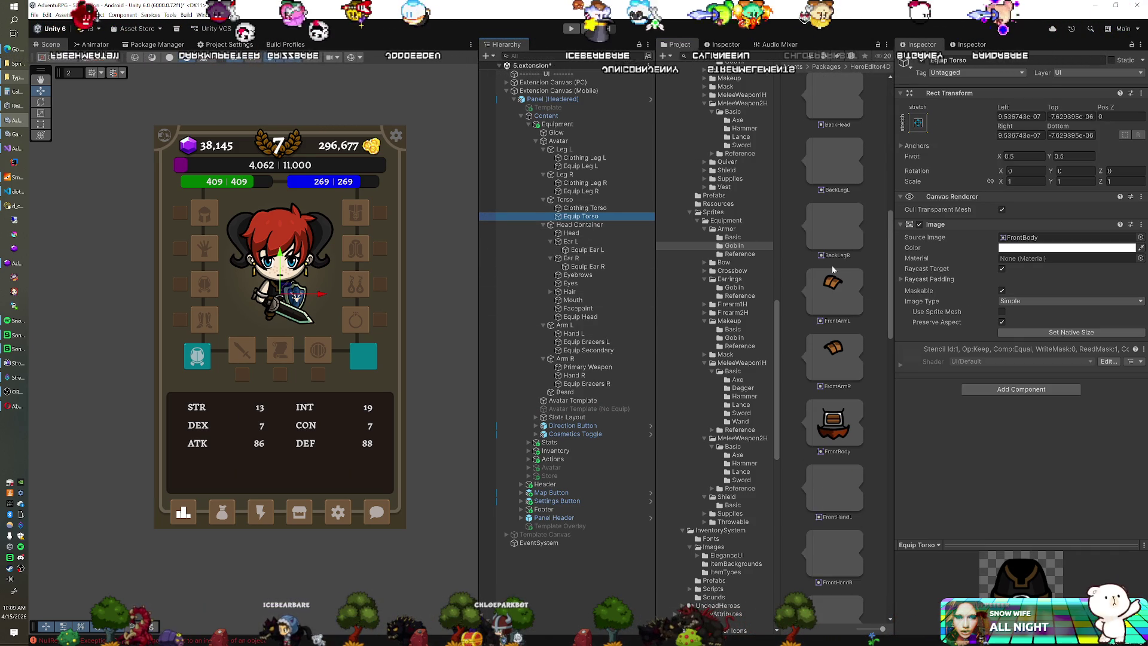
scroll(833, 269, down, 2)
drag(827, 350, 1033, 241)
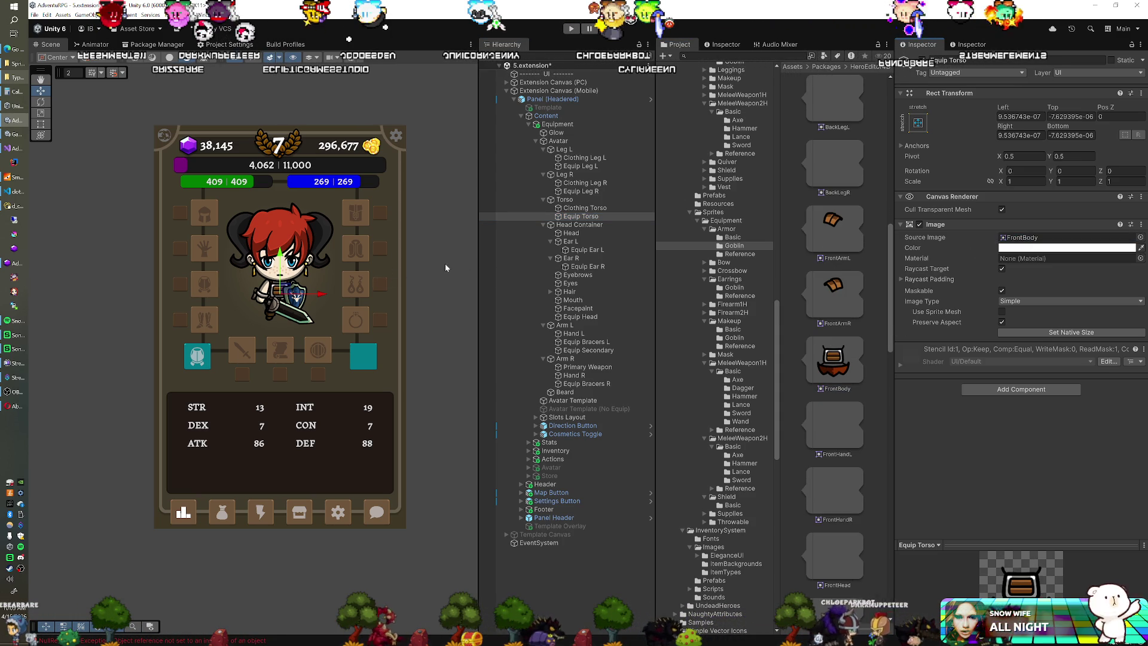
Assign FrontArmL to Equip Bracers L and FrontArmR to Equip Bracers R.
click(587, 328)
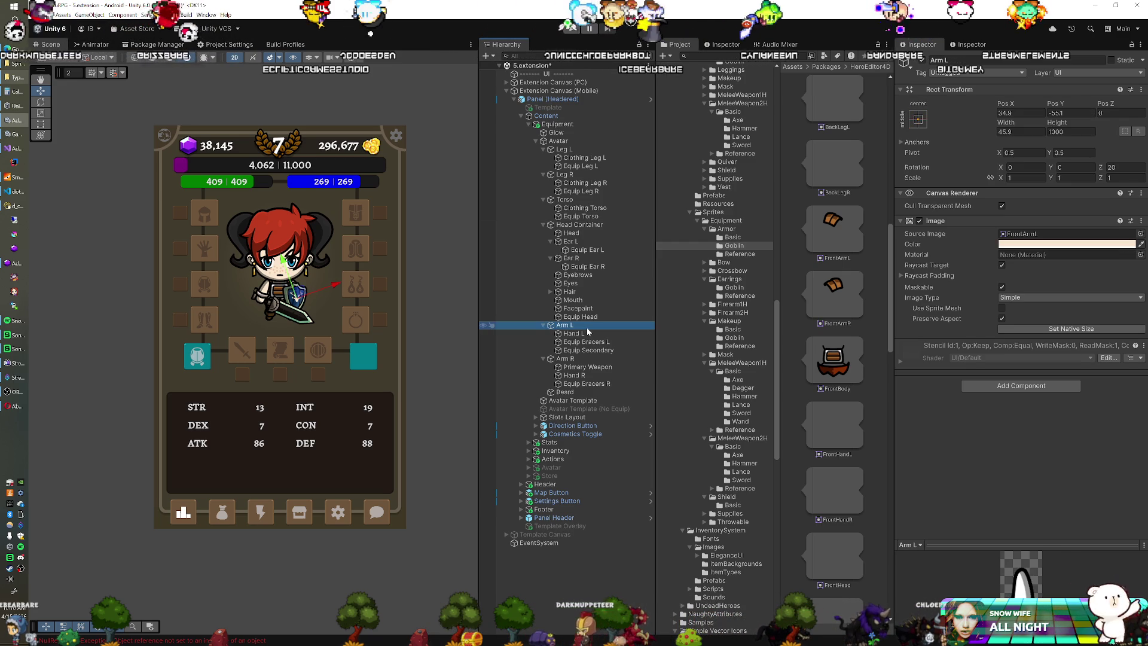
click(588, 342)
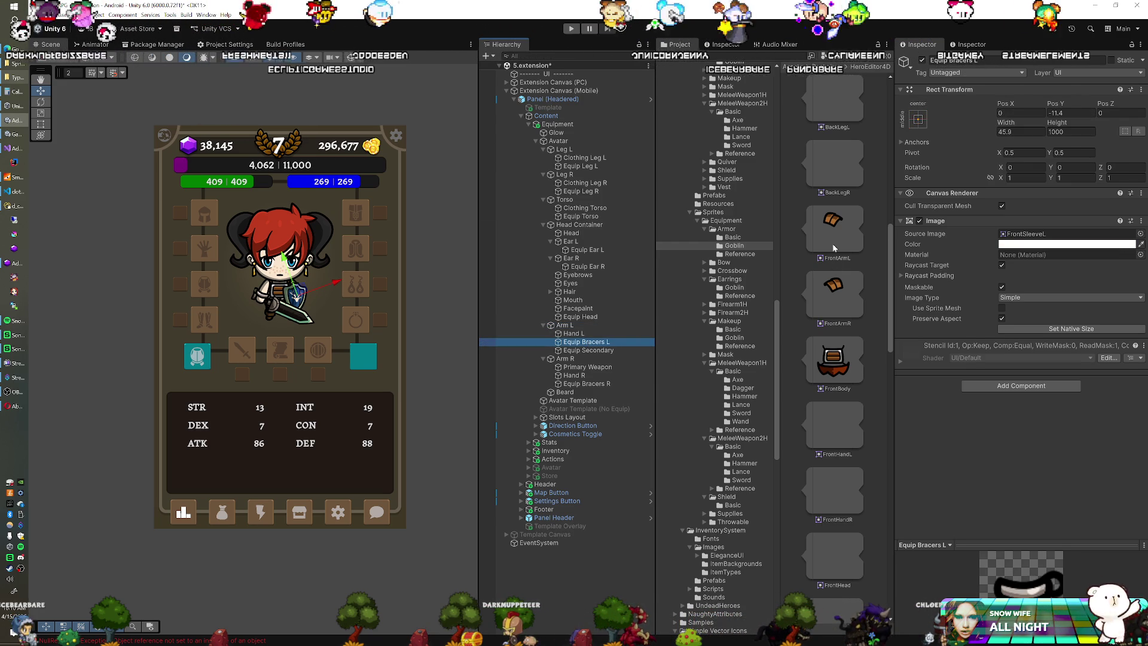
drag(834, 243, 1020, 237)
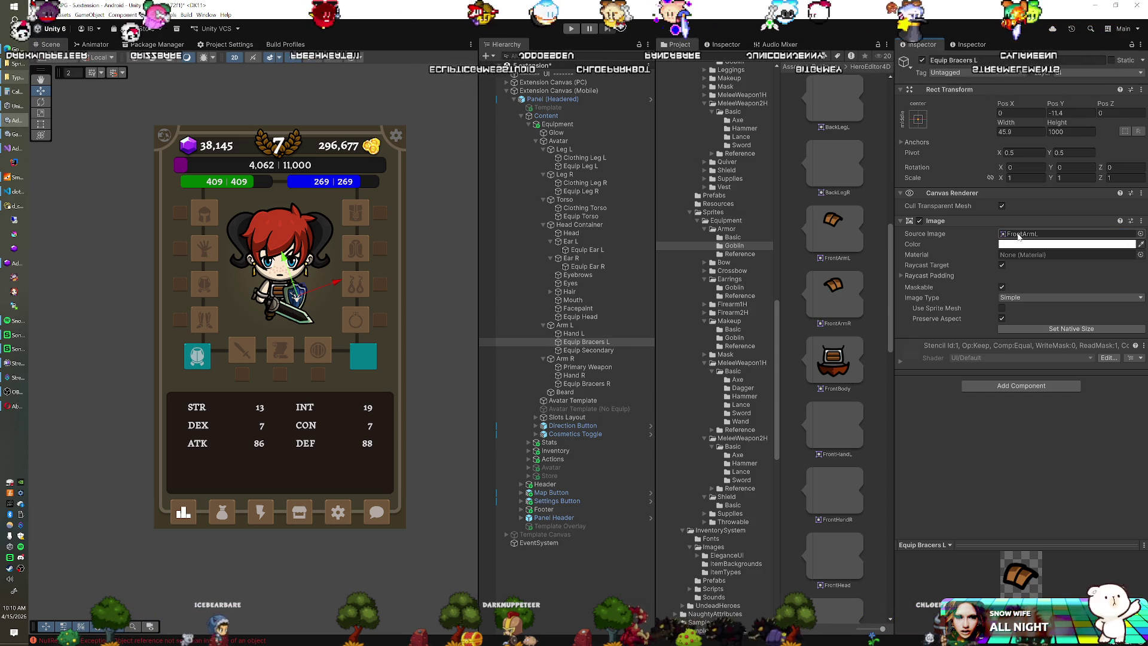
click(588, 384)
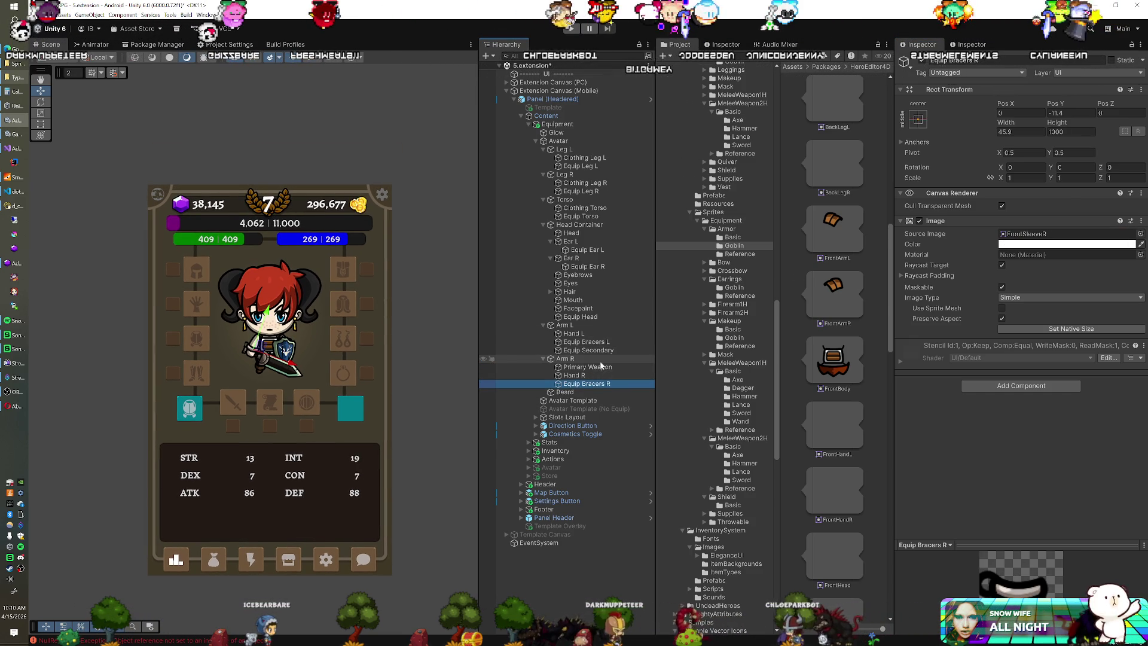
drag(976, 254, 1016, 238)
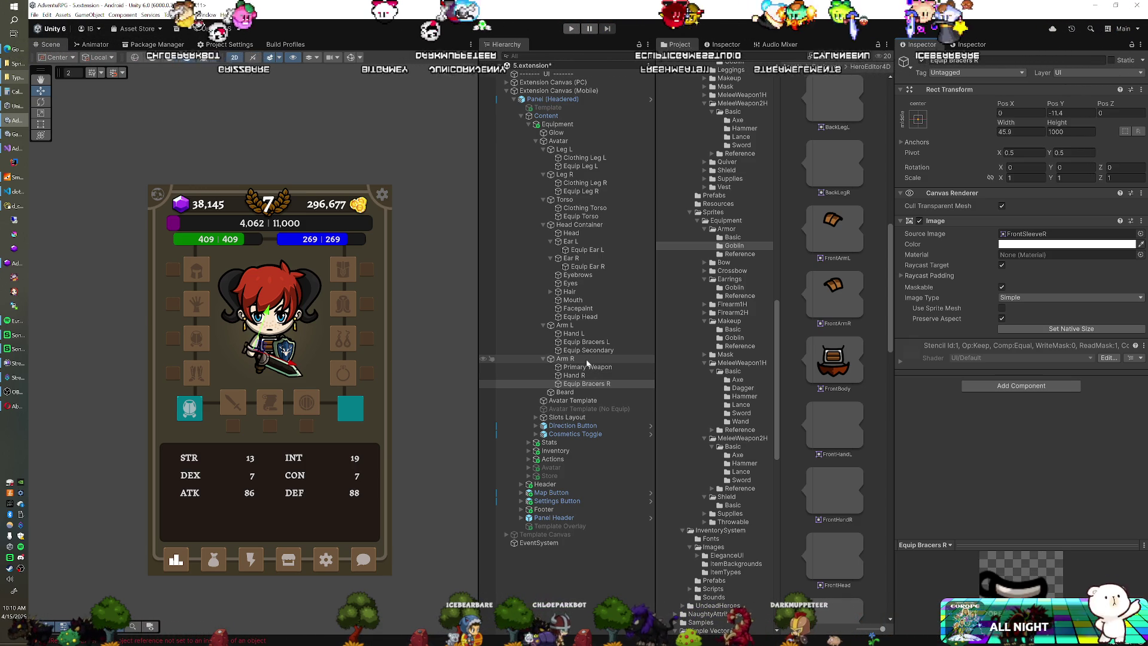
click(583, 341)
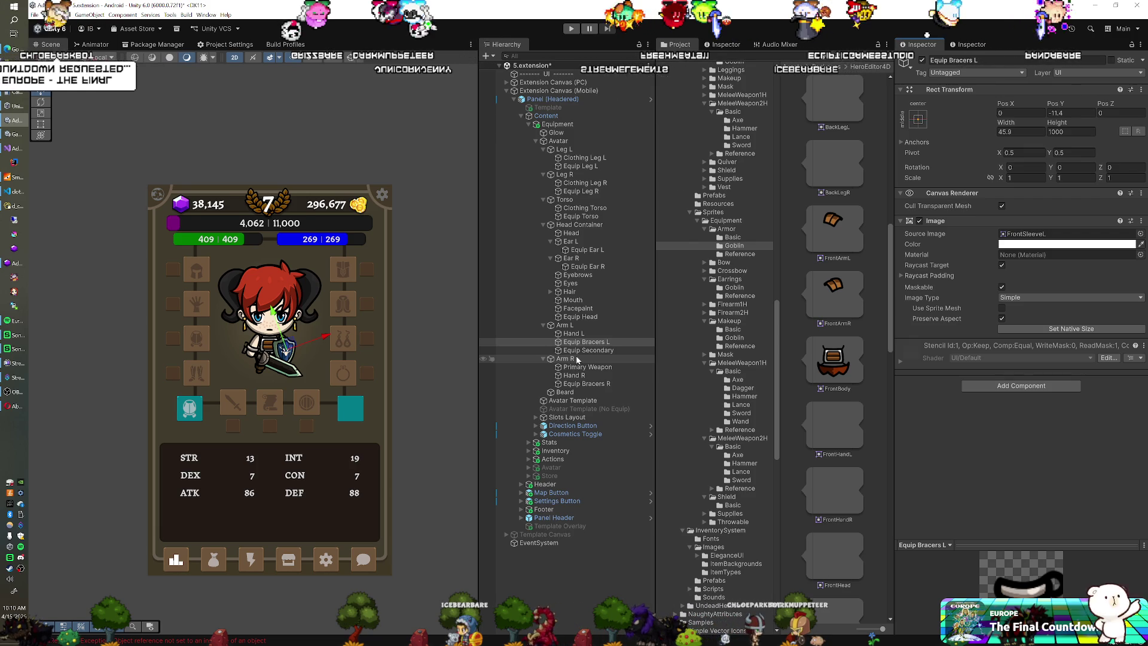
key(Up)
key(Up)
key(Up)
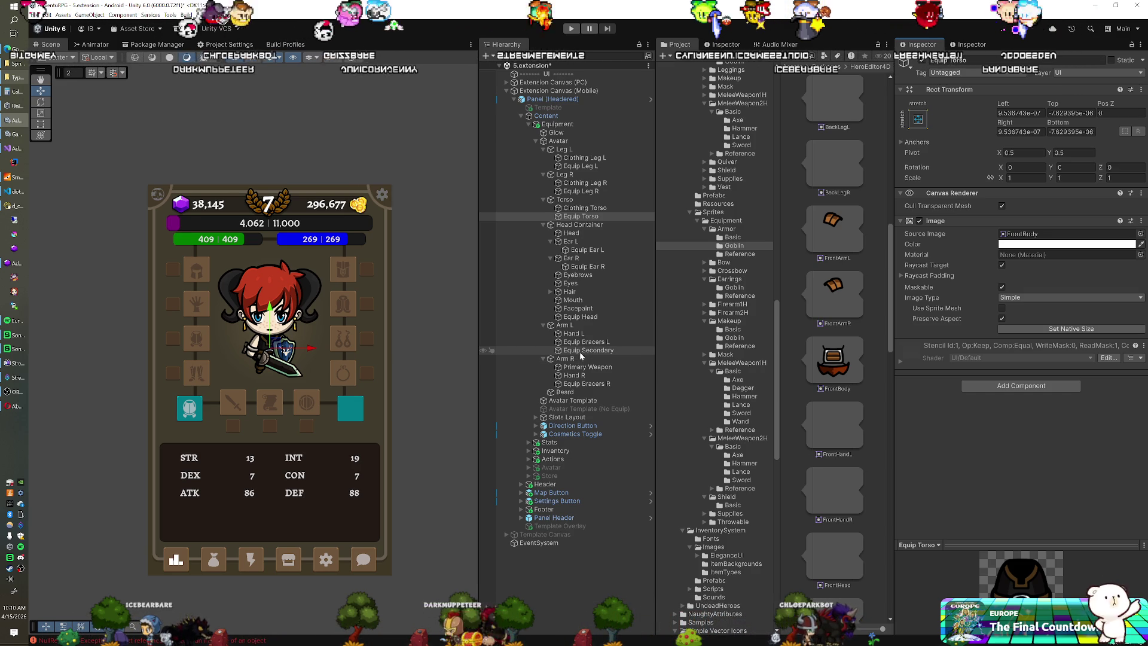
Deactivate Primary Weapon and Equip Secondary to hide the sword and shield.
click(583, 367)
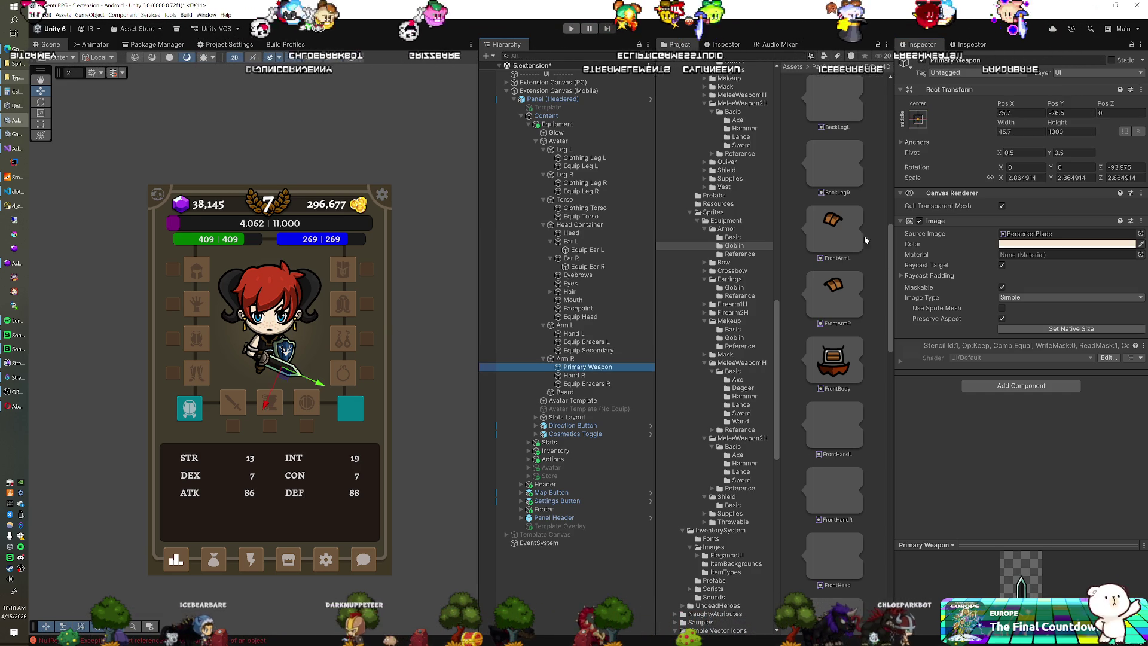
click(922, 61)
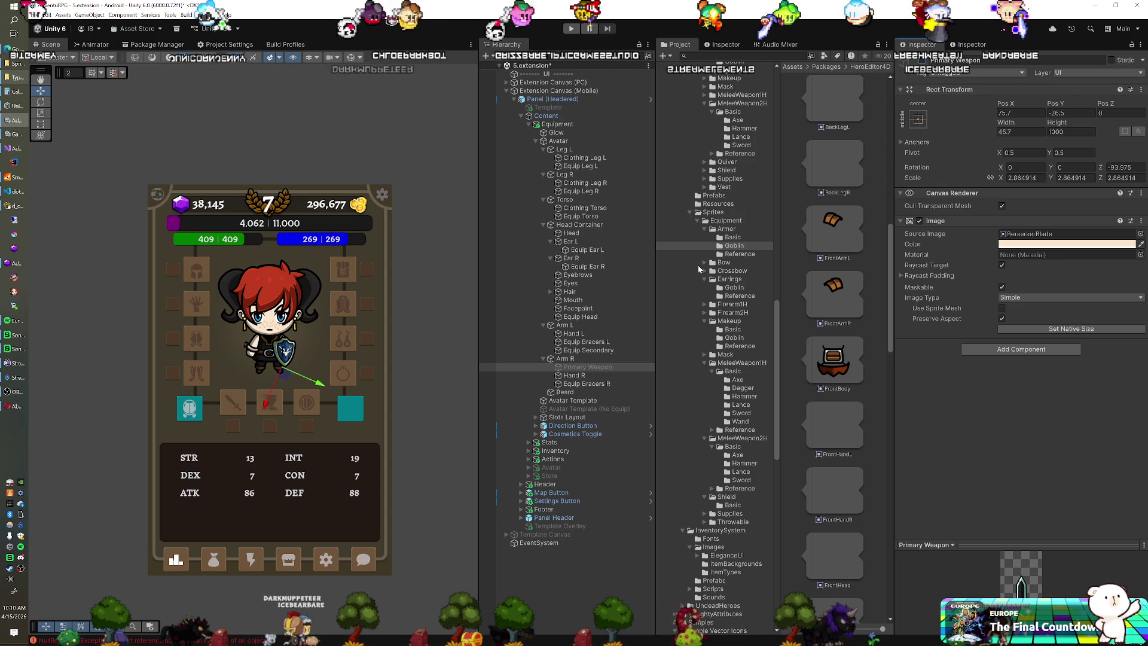
click(613, 351)
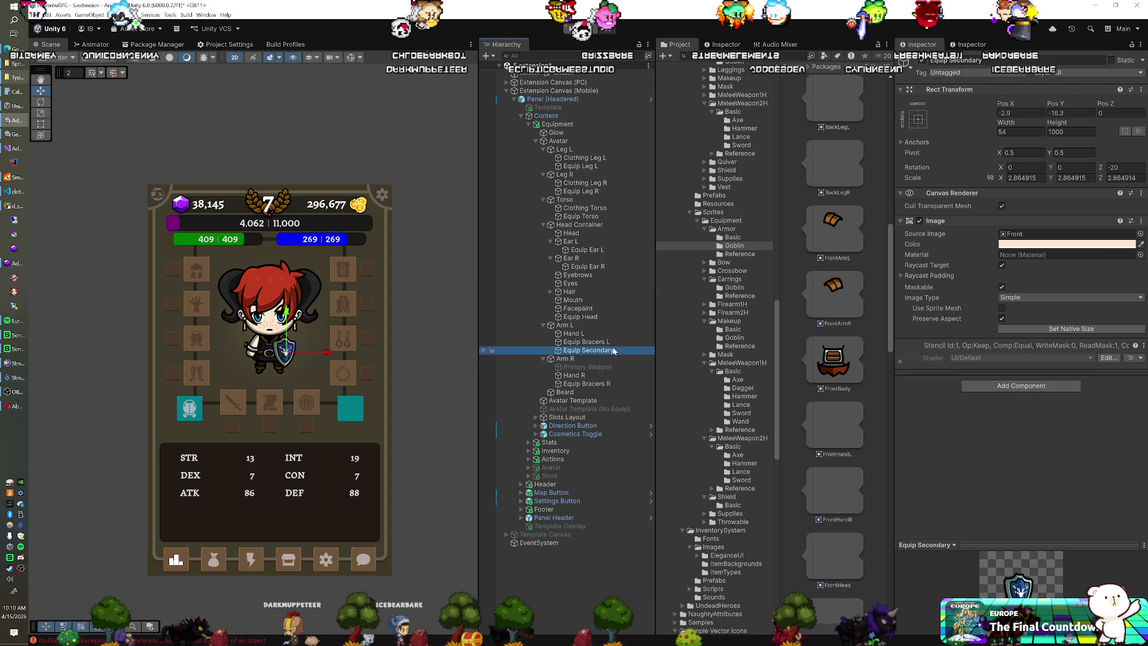
click(922, 60)
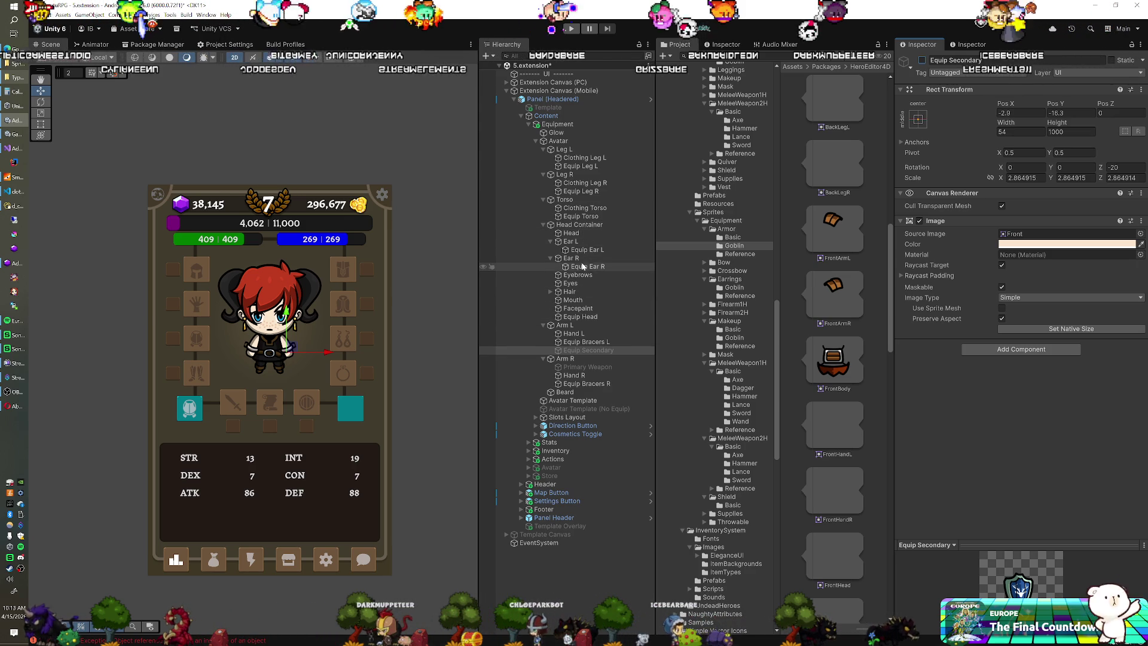
click(577, 208)
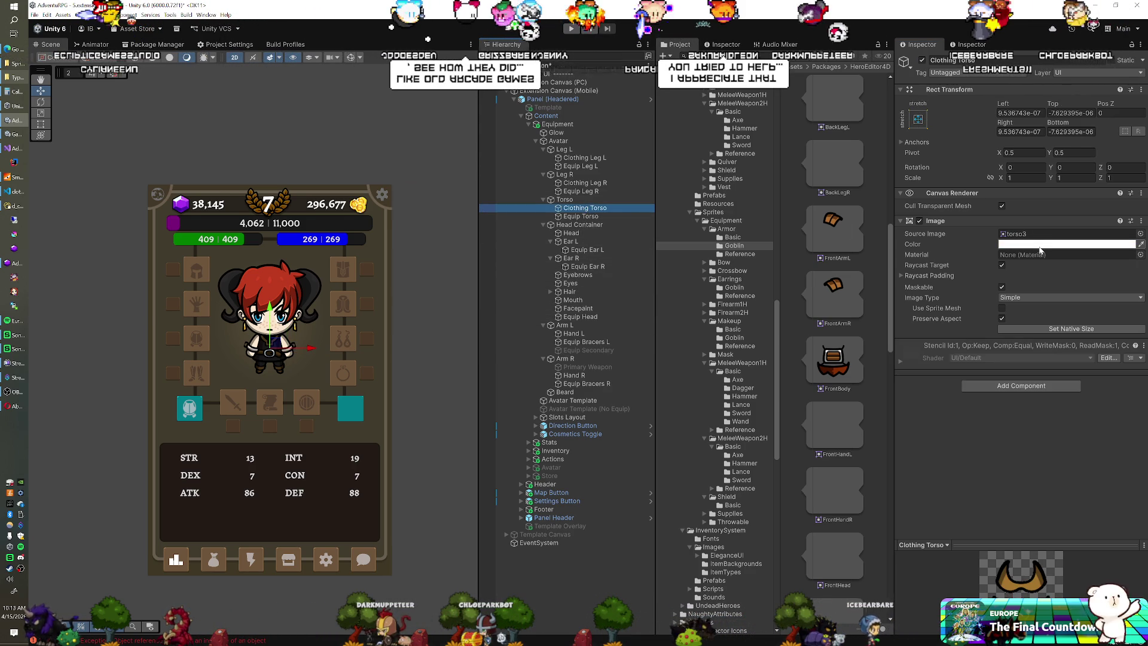
click(1045, 235)
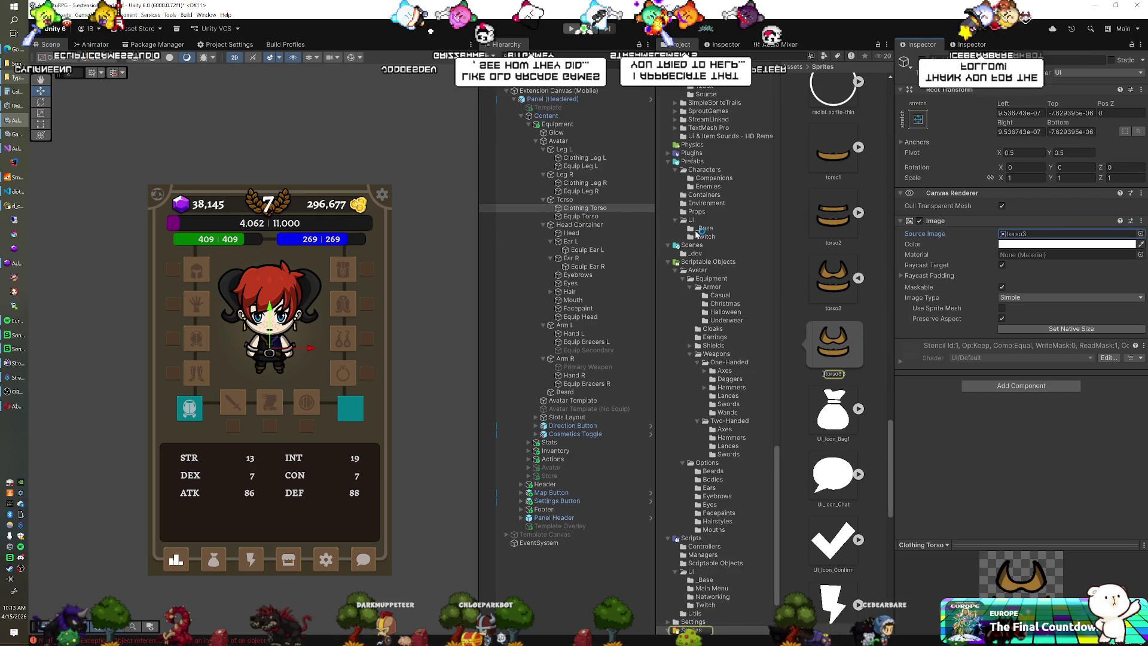
click(580, 216)
click(1045, 234)
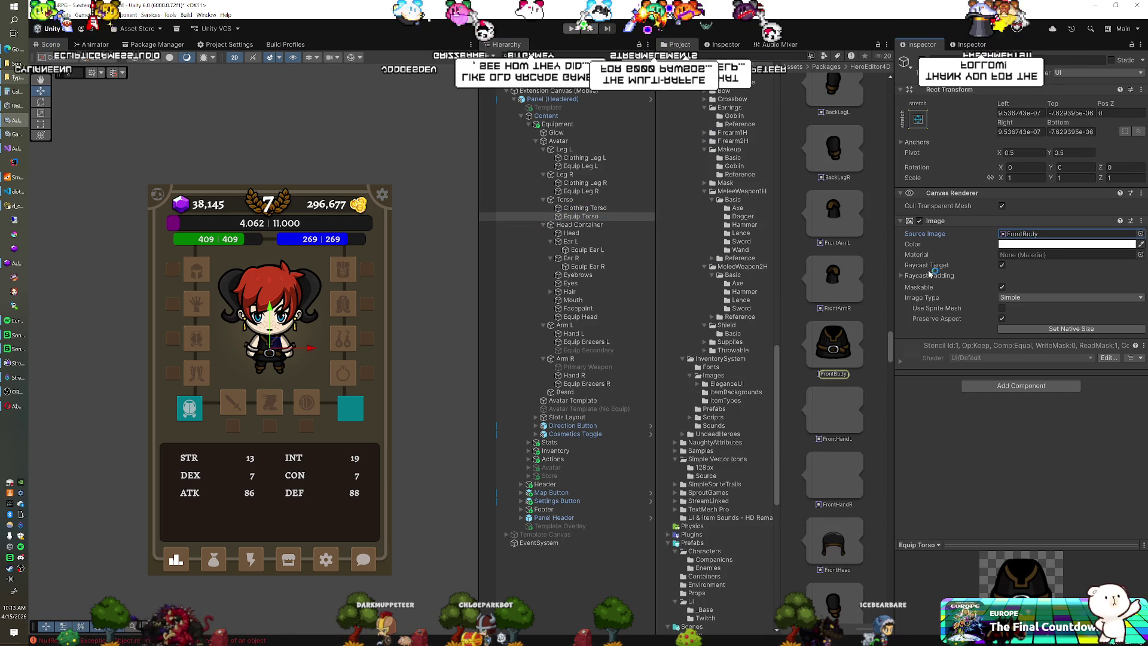
scroll(849, 290, up, 1)
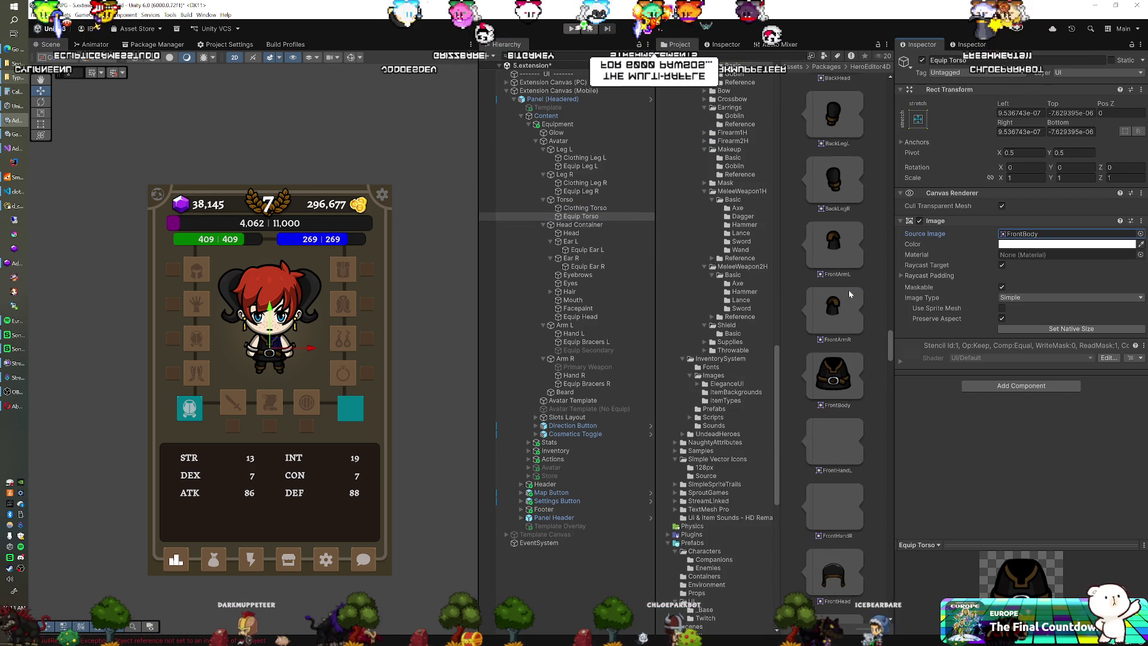
scroll(724, 328, down, 10)
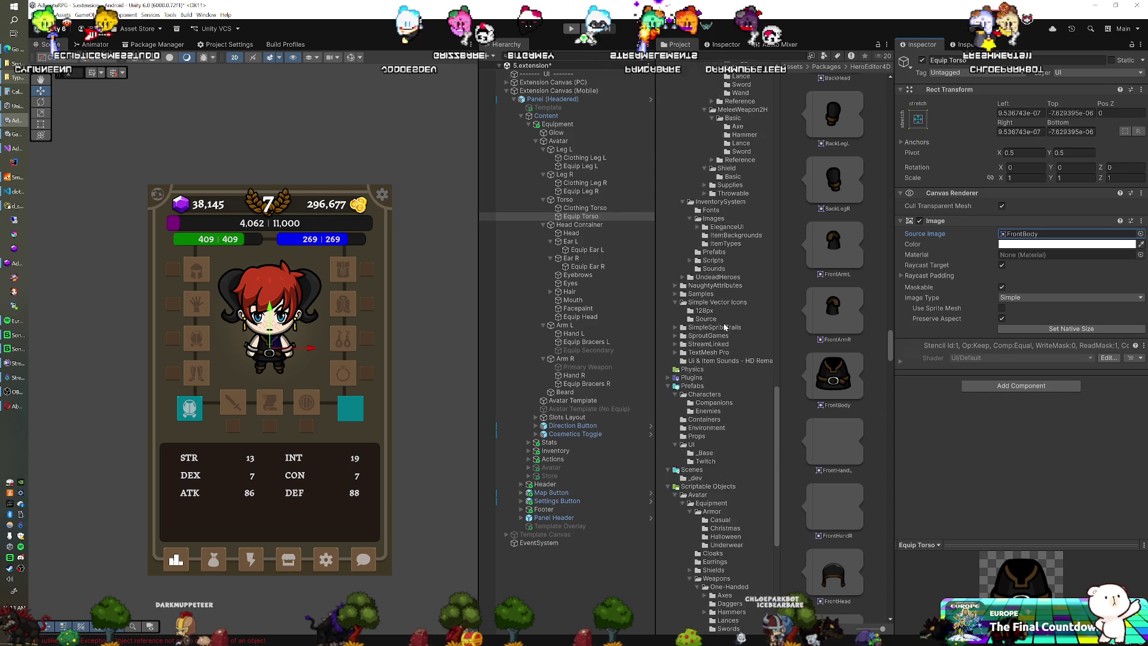
scroll(725, 328, down, 1)
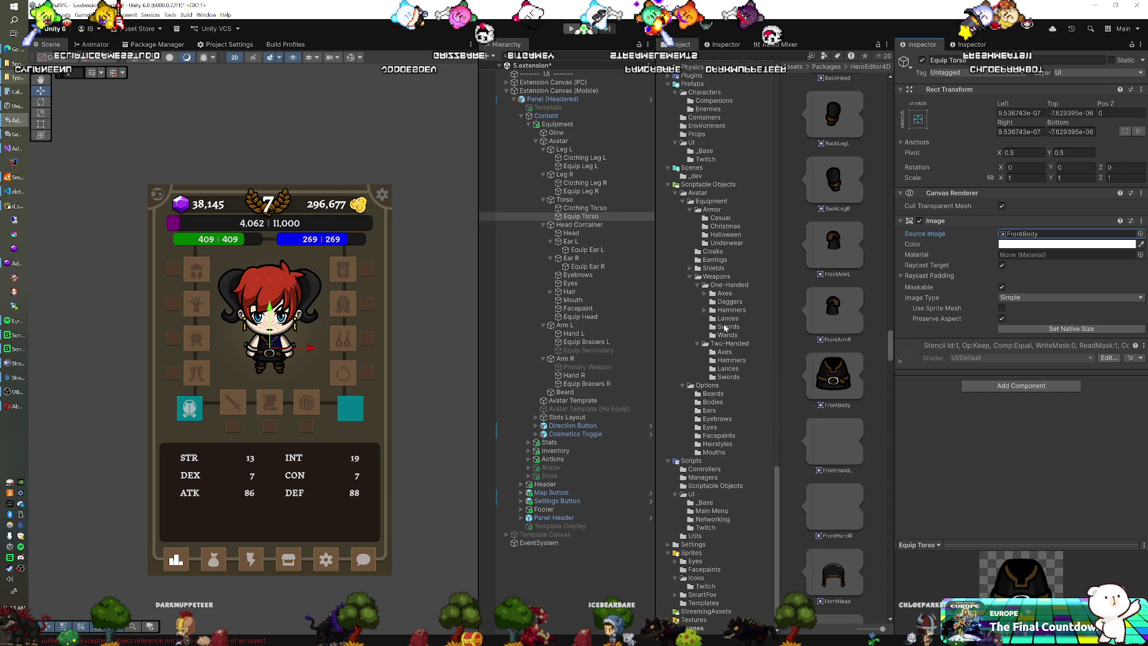
scroll(725, 328, up, 2)
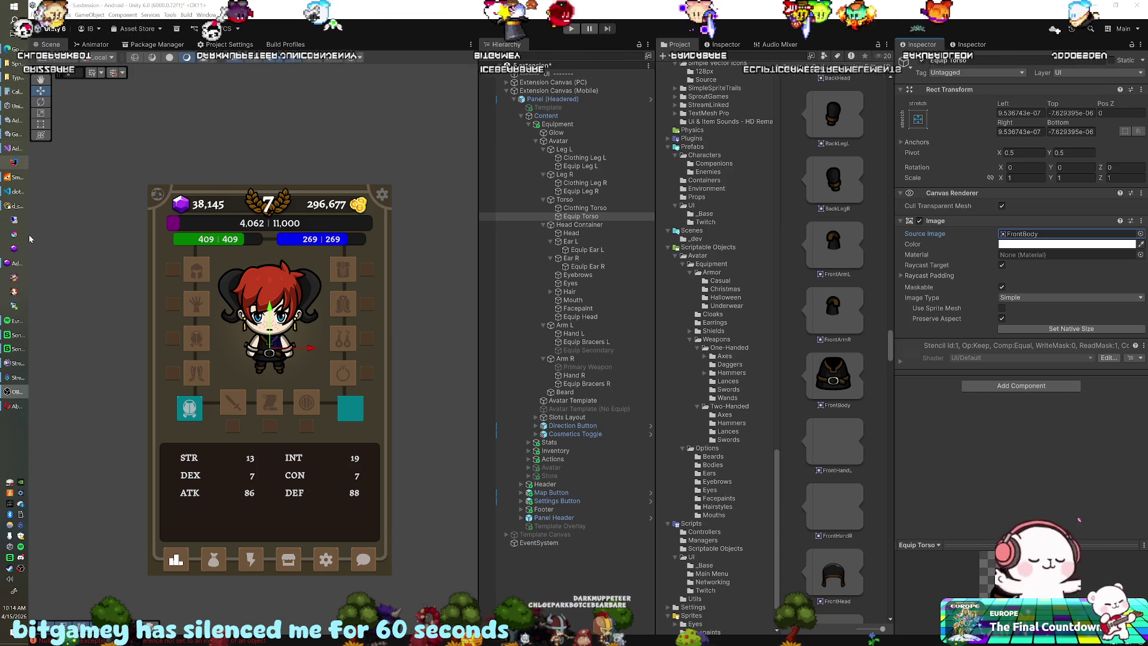
click(10, 407)
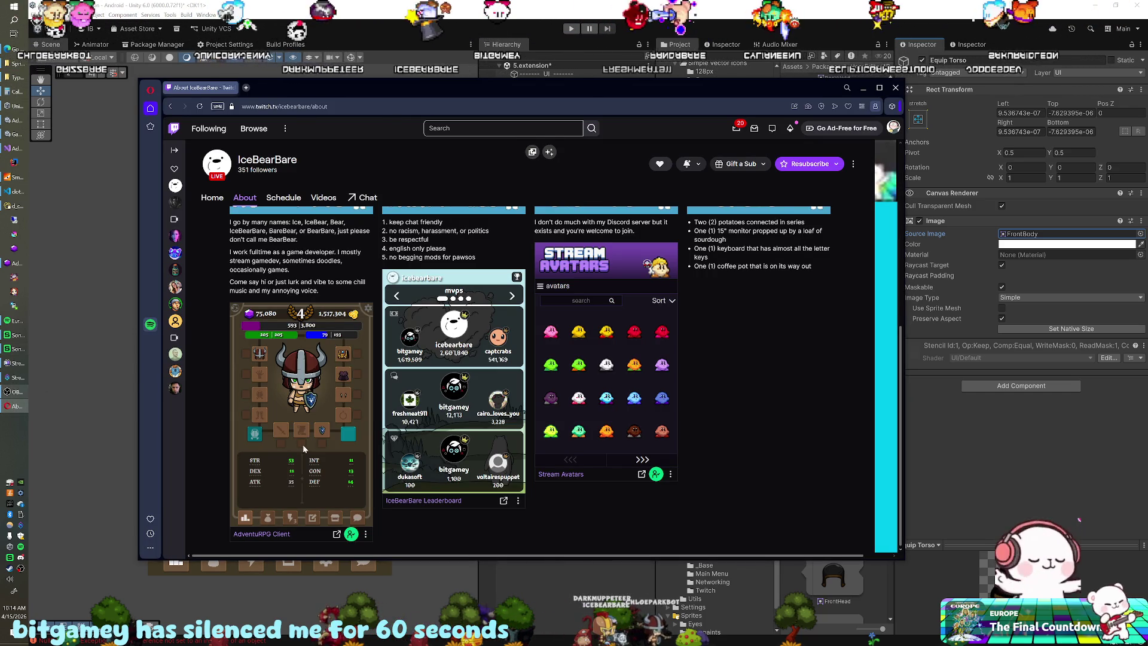
Equip the Viking Armor from the AdventuRPG inventory bag, then minimize the browser.
click(254, 435)
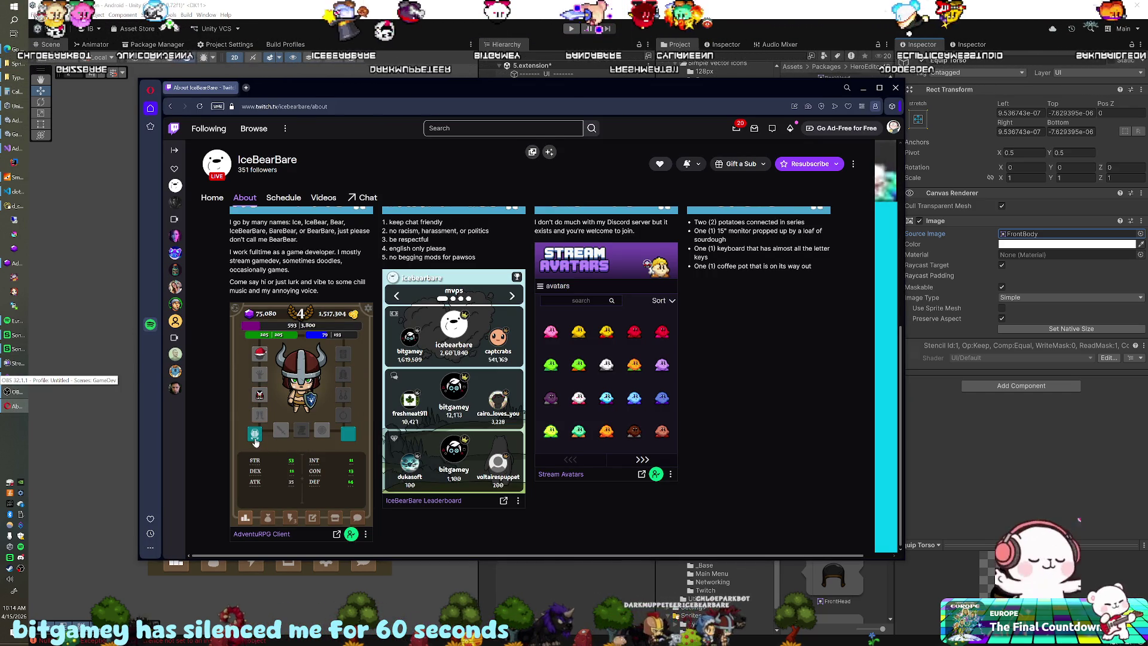
click(270, 517)
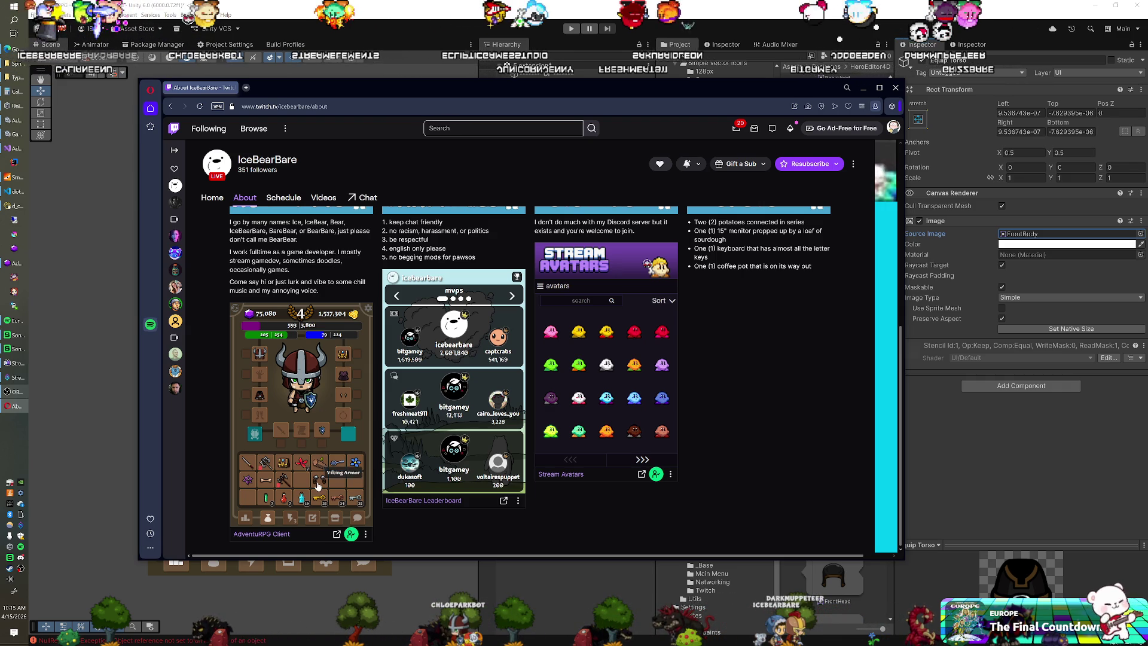
drag(317, 485, 313, 429)
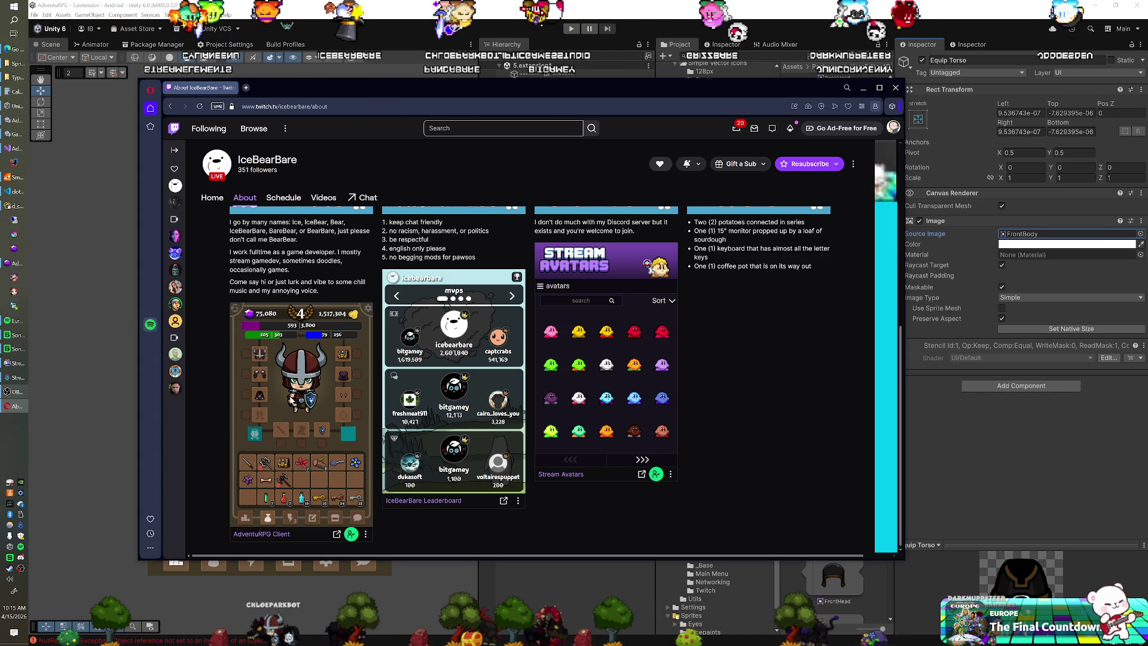
click(527, 36)
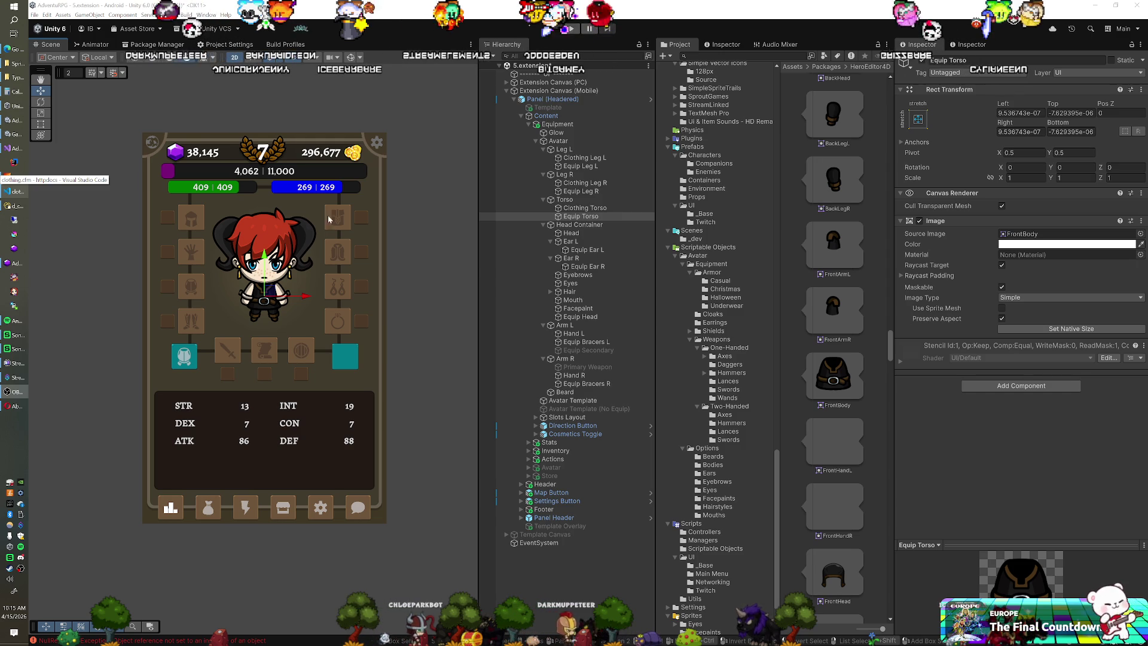
Duplicate the Arm R object together with its children.
scroll(843, 290, down, 2)
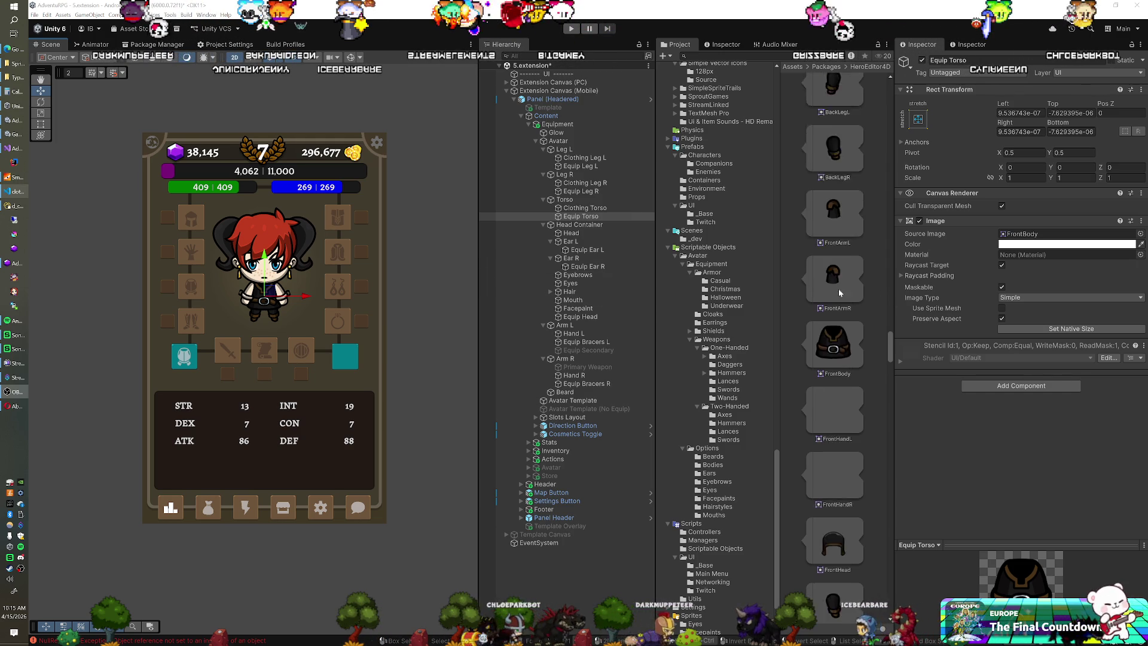
scroll(837, 292, down, 2)
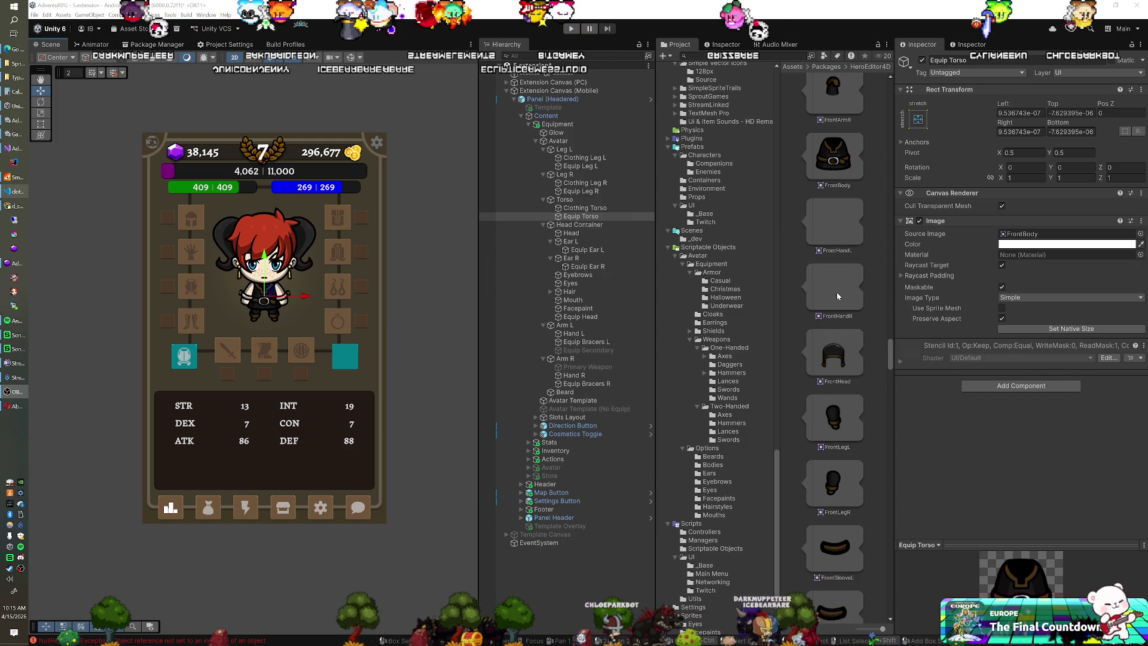
scroll(837, 292, up, 3)
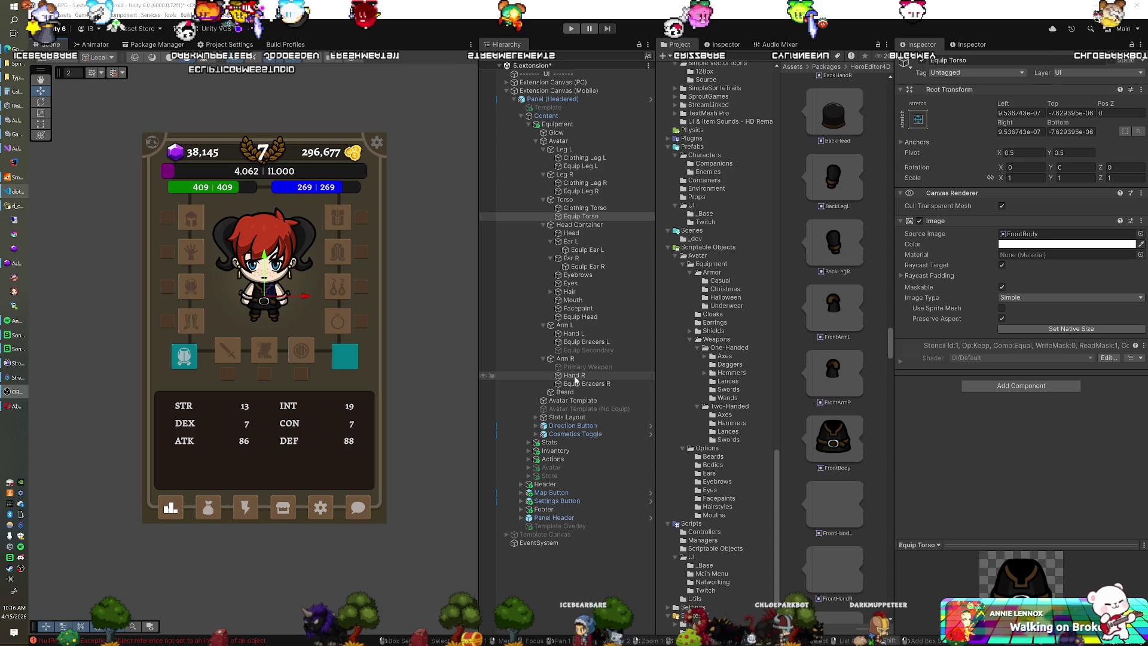
click(573, 375)
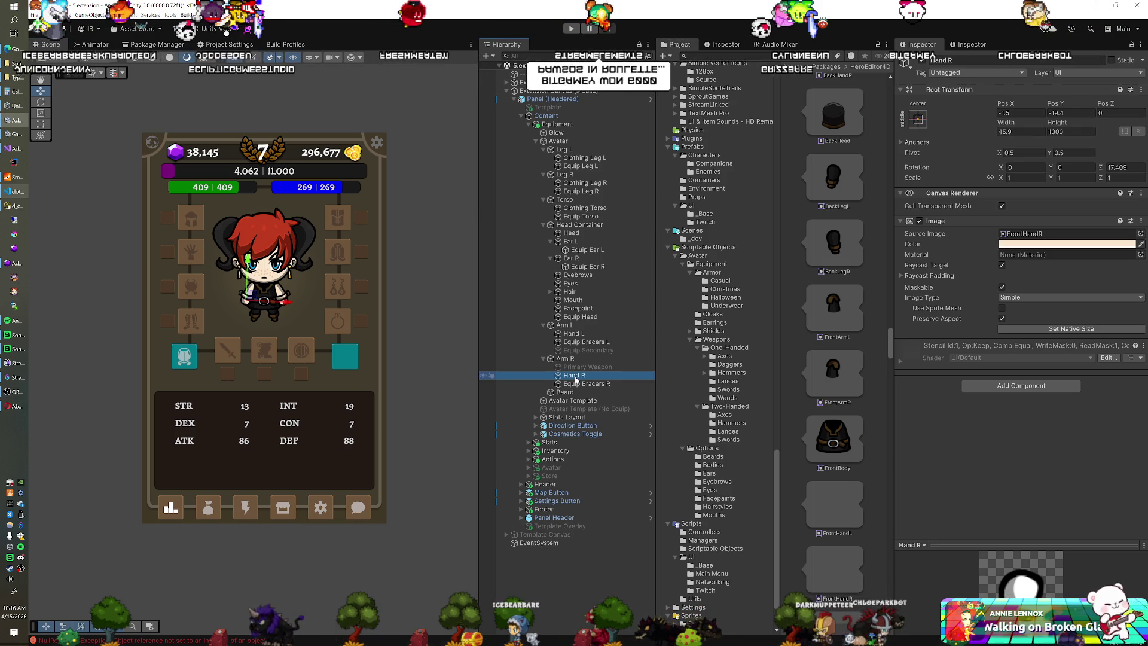
drag(576, 379, 573, 363)
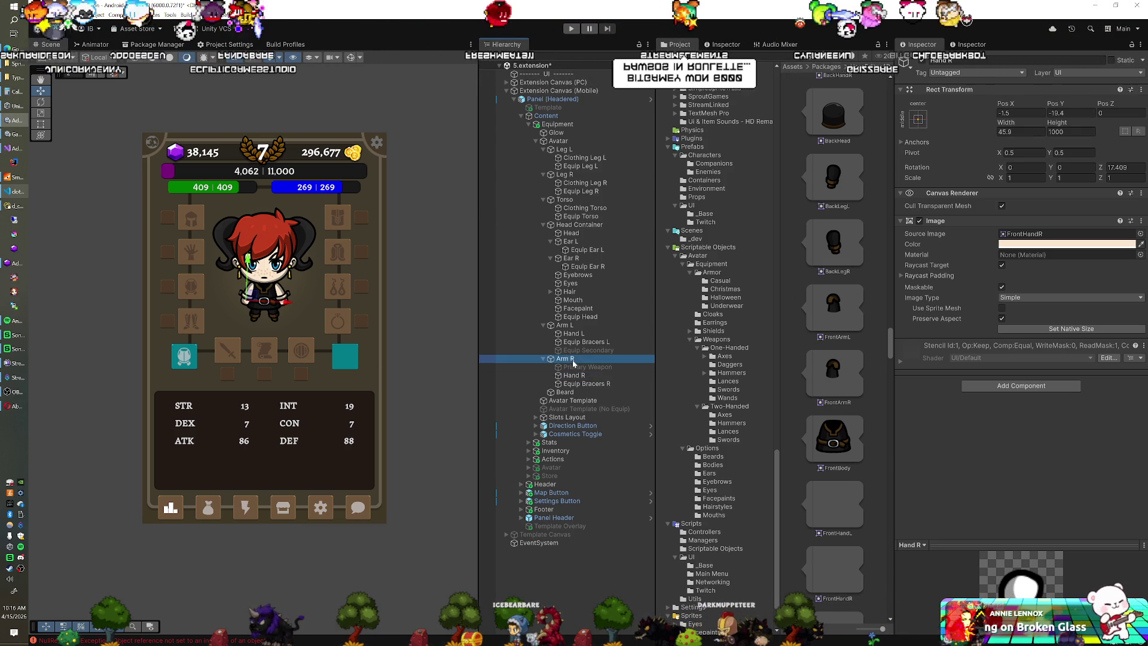
key(ctrl+d)
click(567, 400)
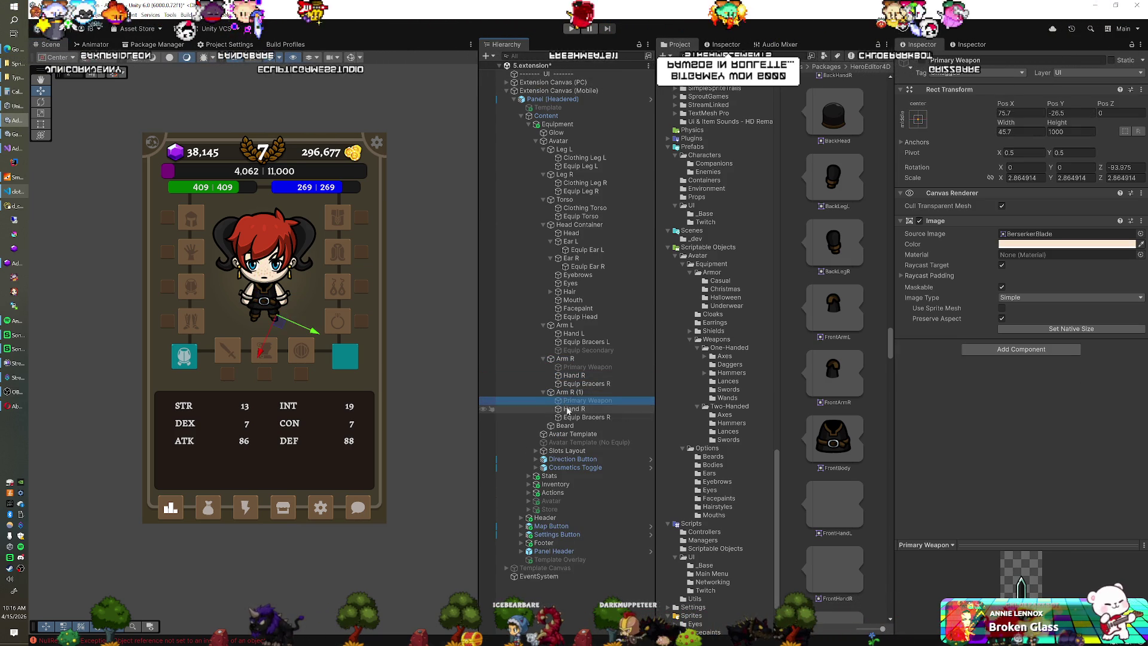
key(Left)
key(Left)
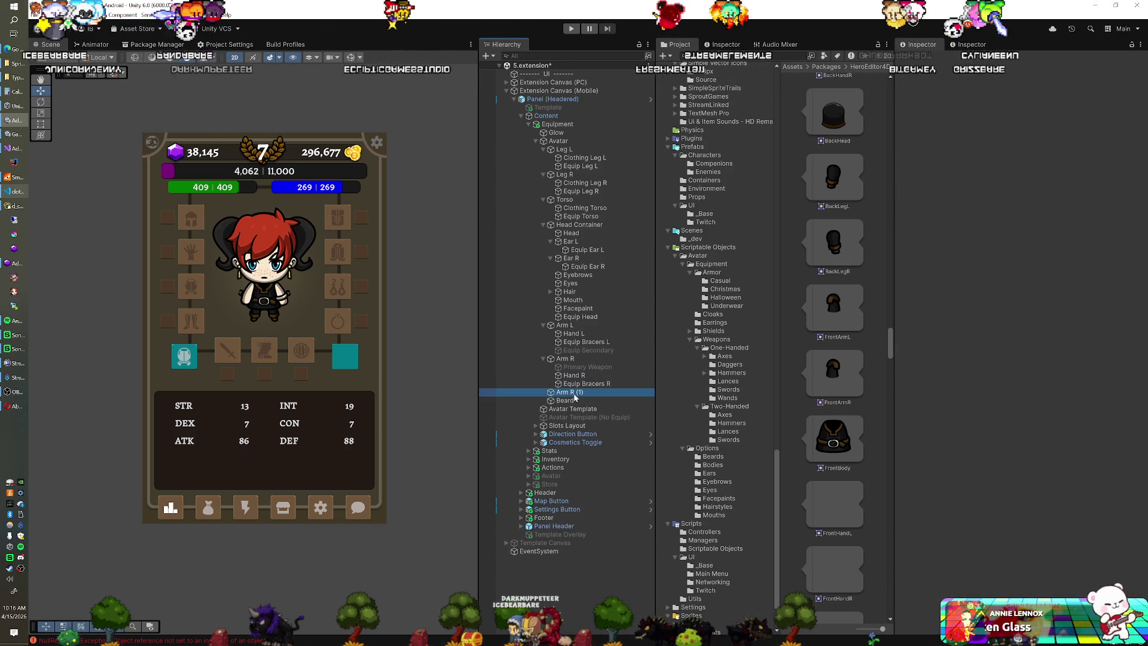
Rename the copy Equip Arm R, nest it above Equip Bracers R, and give it FrontArmR.
key(F2)
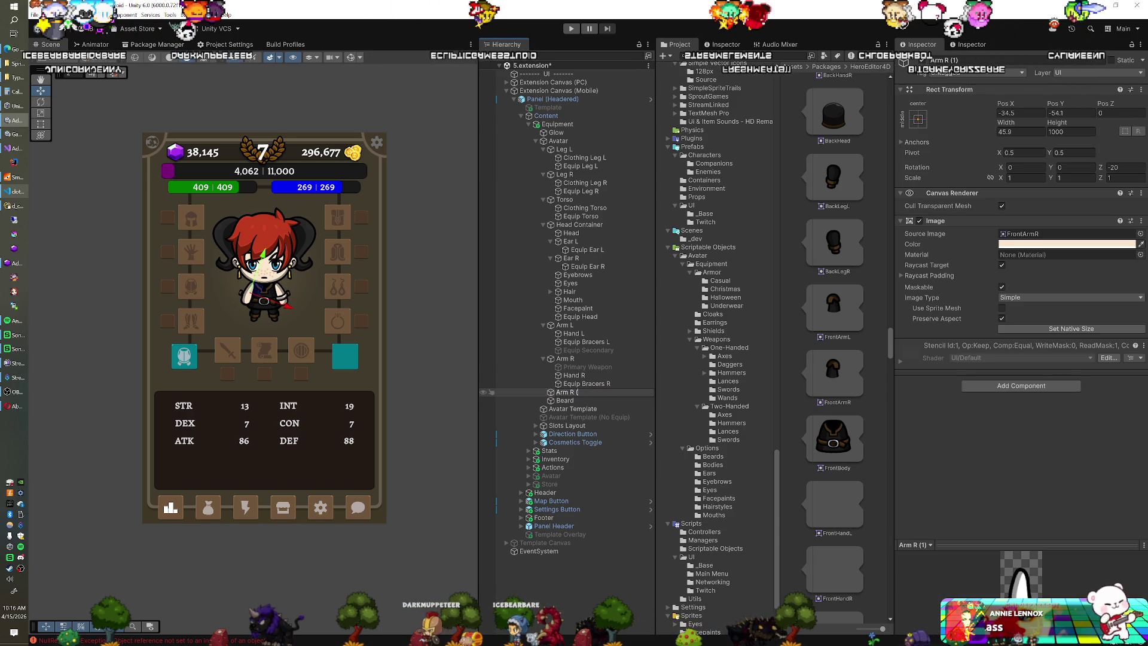
key(Home)
text(Equip)
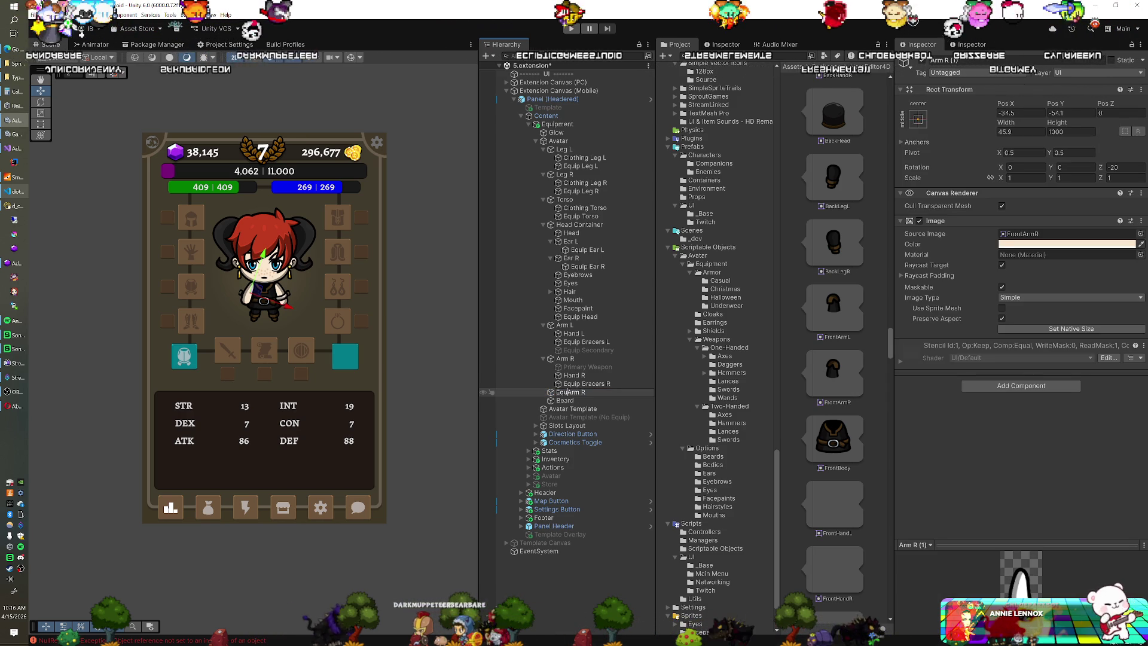
key(Return)
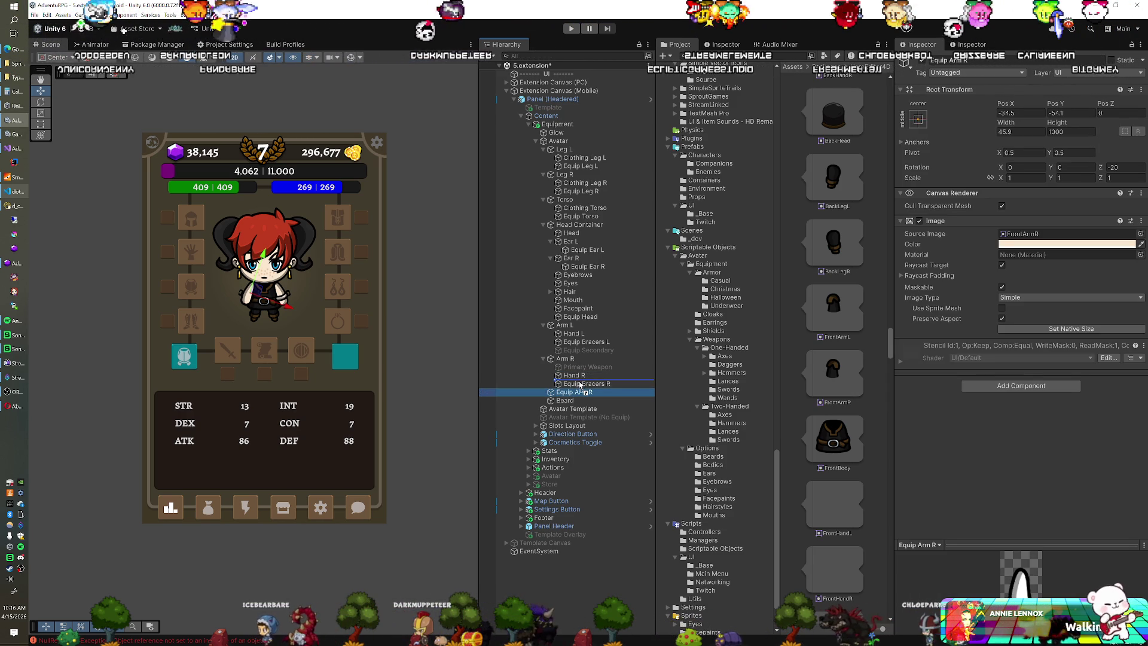
drag(579, 384, 580, 385)
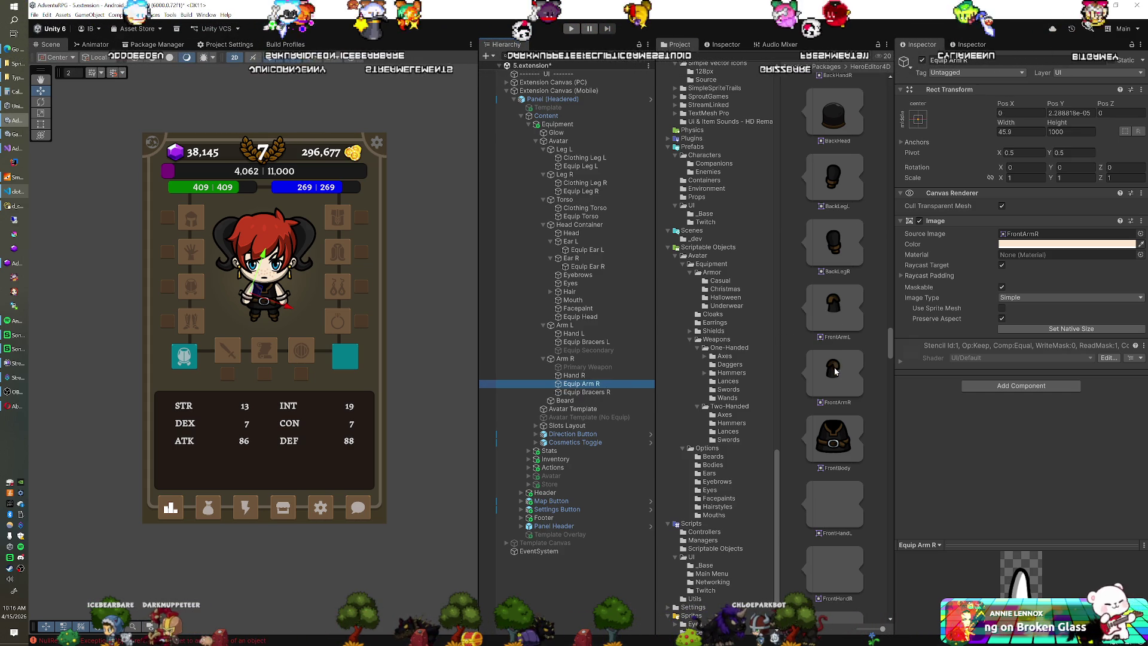
drag(836, 366, 1019, 239)
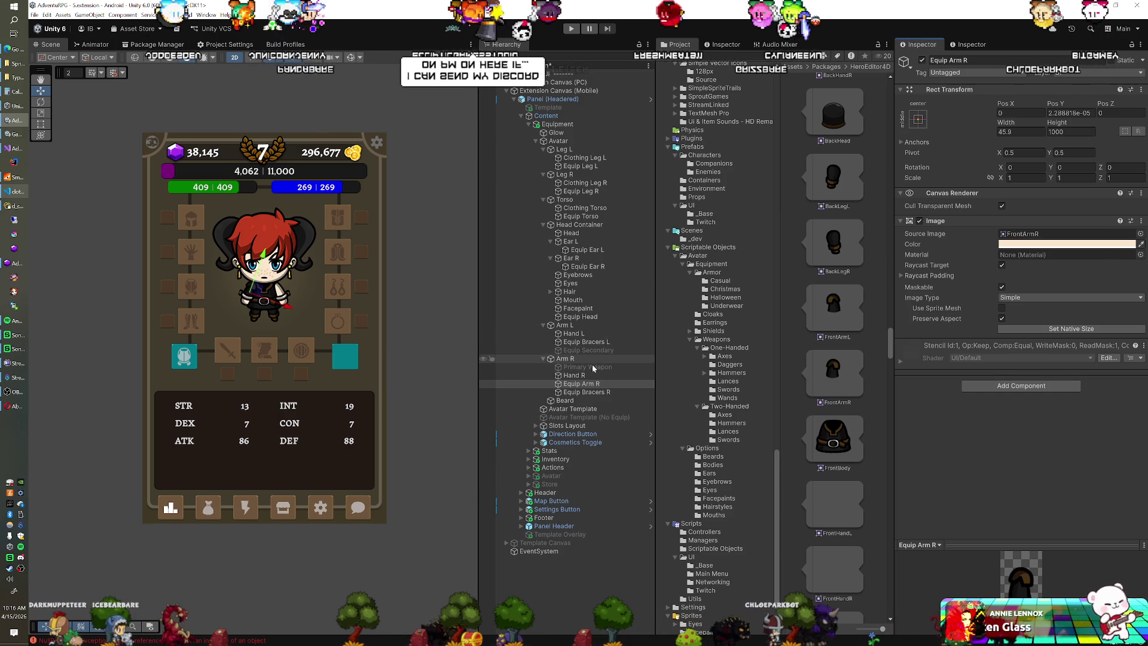
click(566, 326)
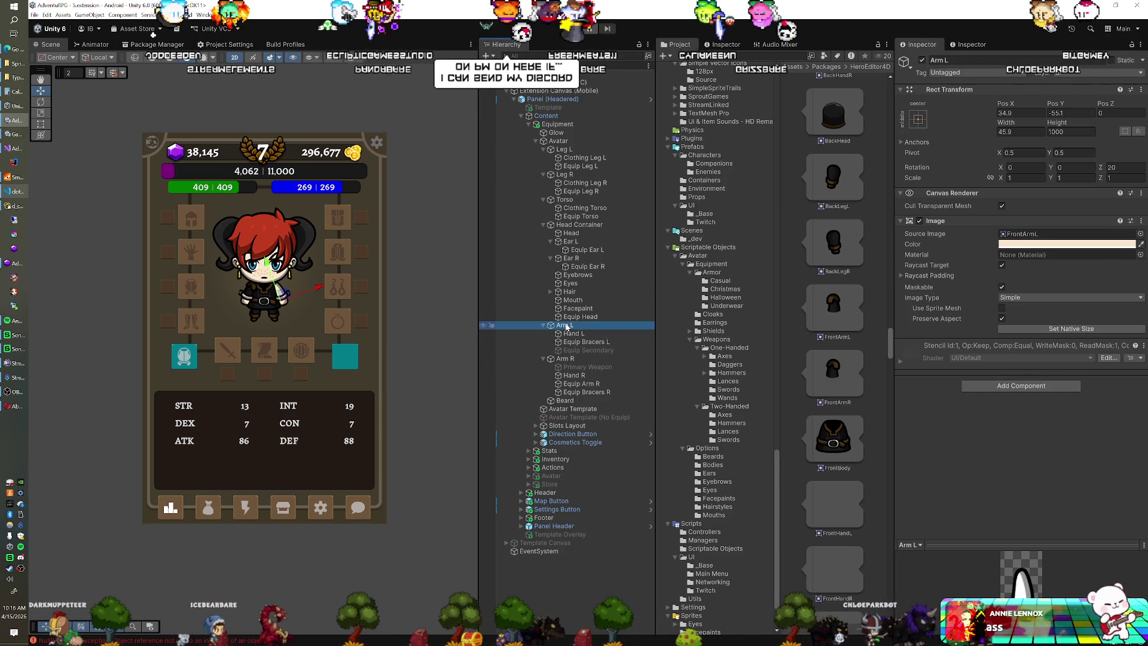
Duplicate Arm L as Equip Arm L and delete its Hand L, Equip Bracers L and Equip Secondary copies.
key(ctrl+d)
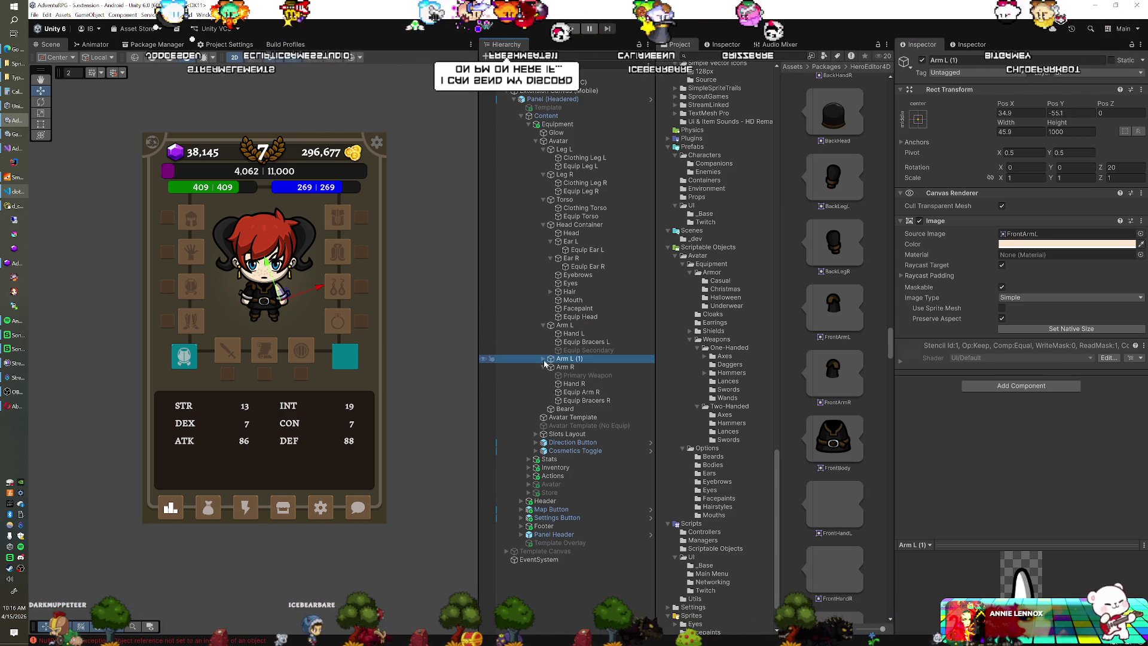
click(545, 359)
click(579, 358)
text(Equip)
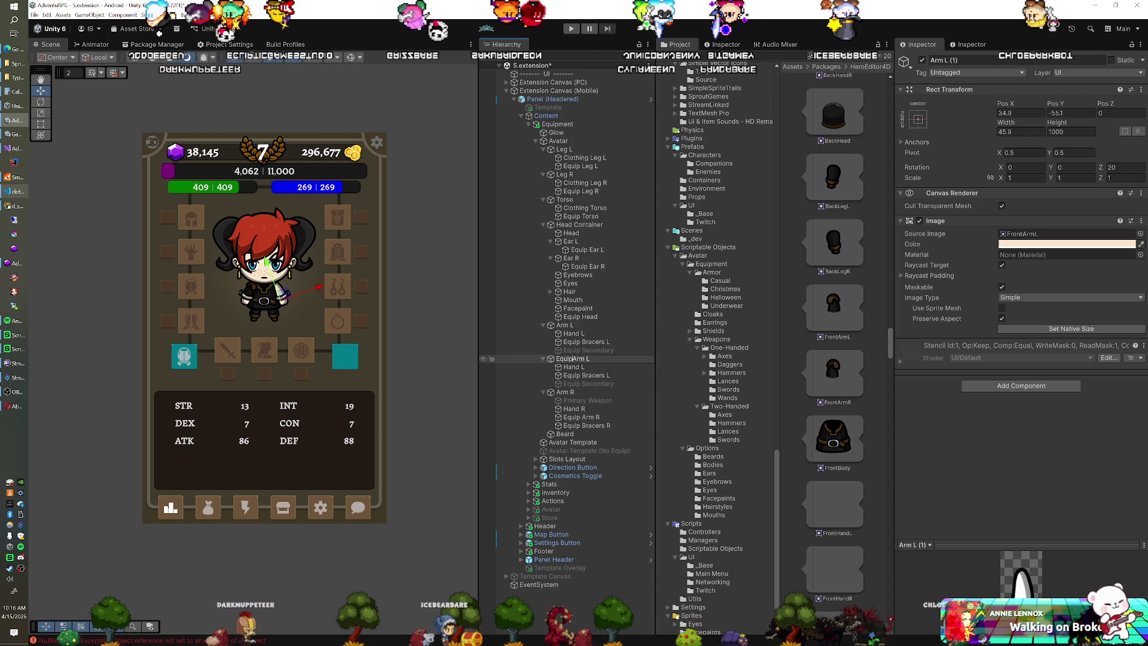
key(Return)
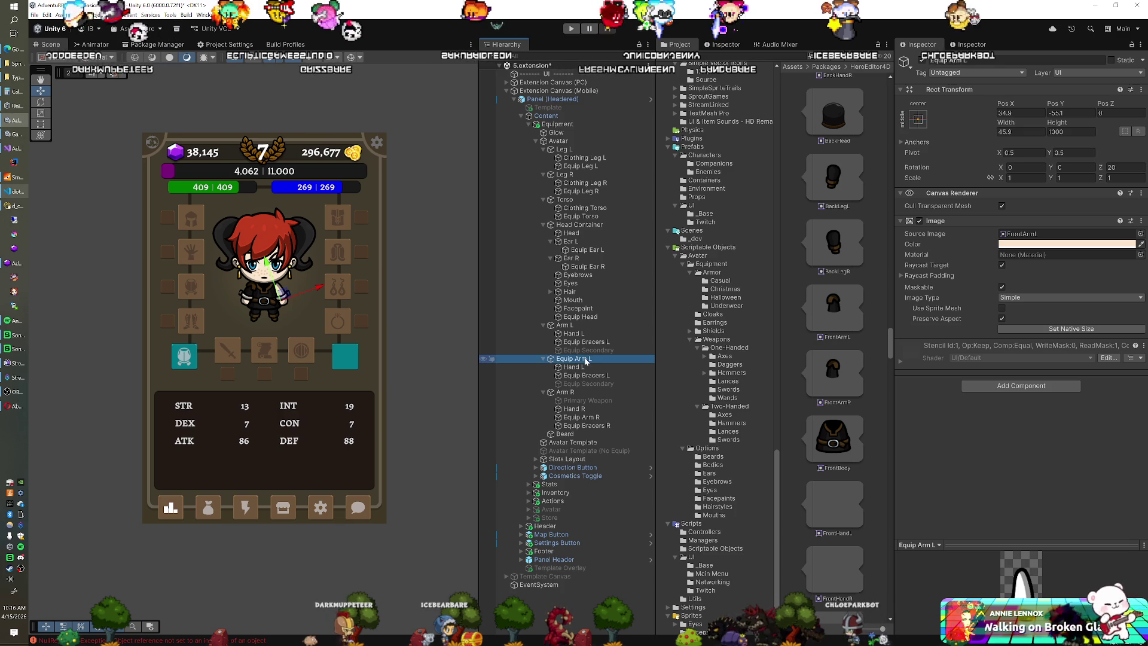
click(575, 367)
shift+click(577, 384)
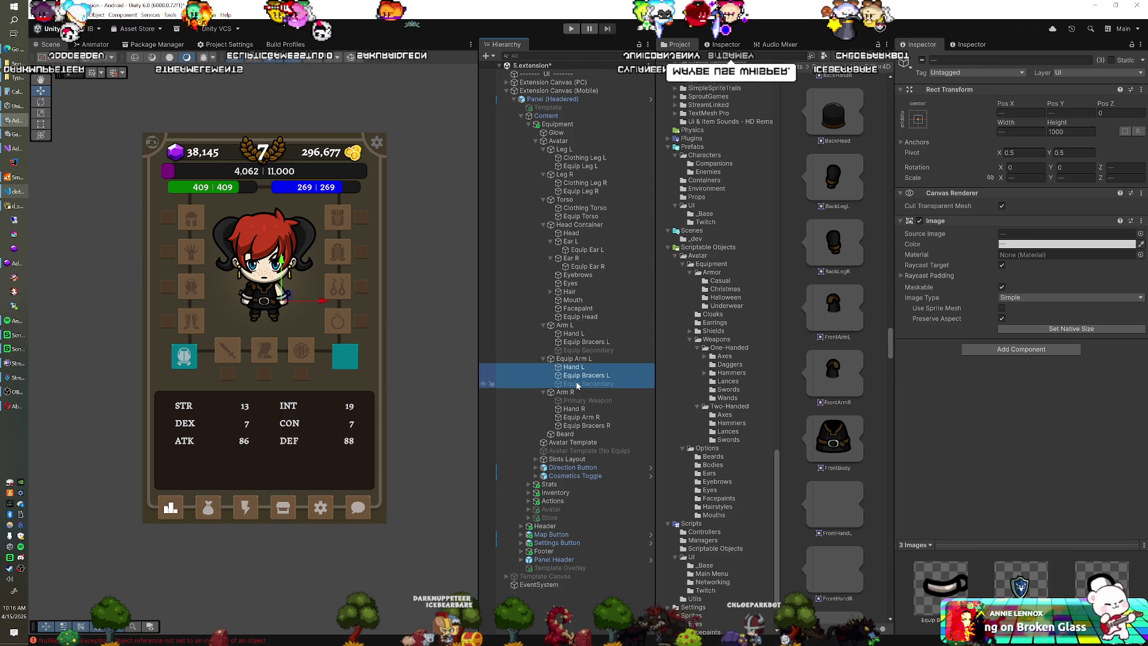
key(Delete)
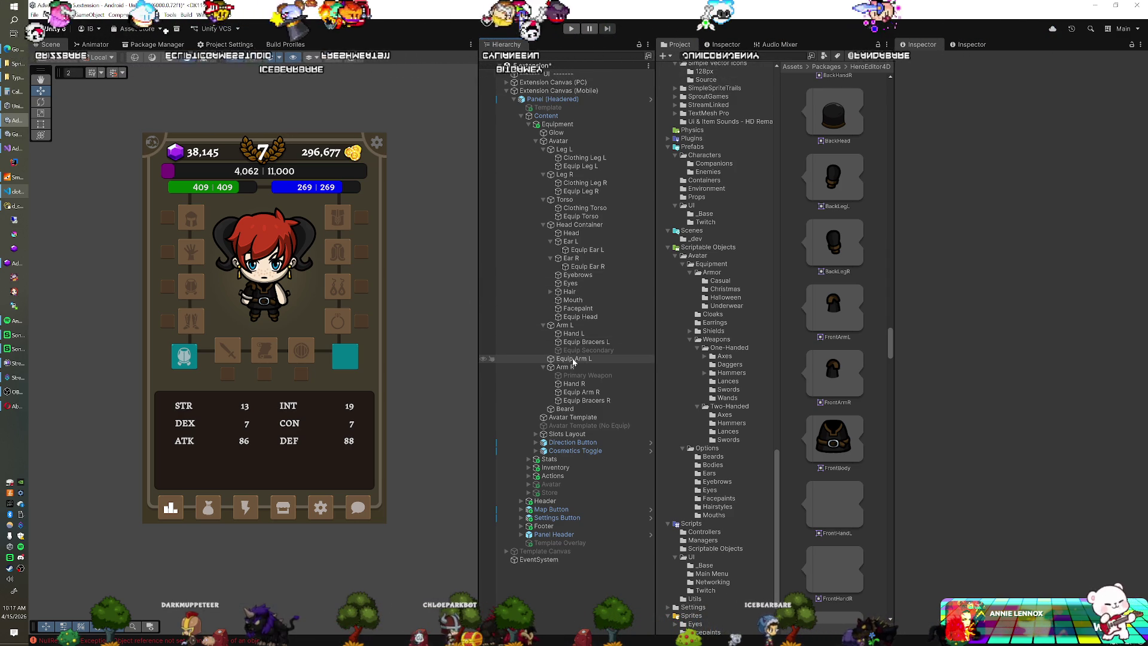
Move Equip Arm L under Arm L, just below Equip Bracers L and above Equip Secondary.
drag(576, 359, 586, 352)
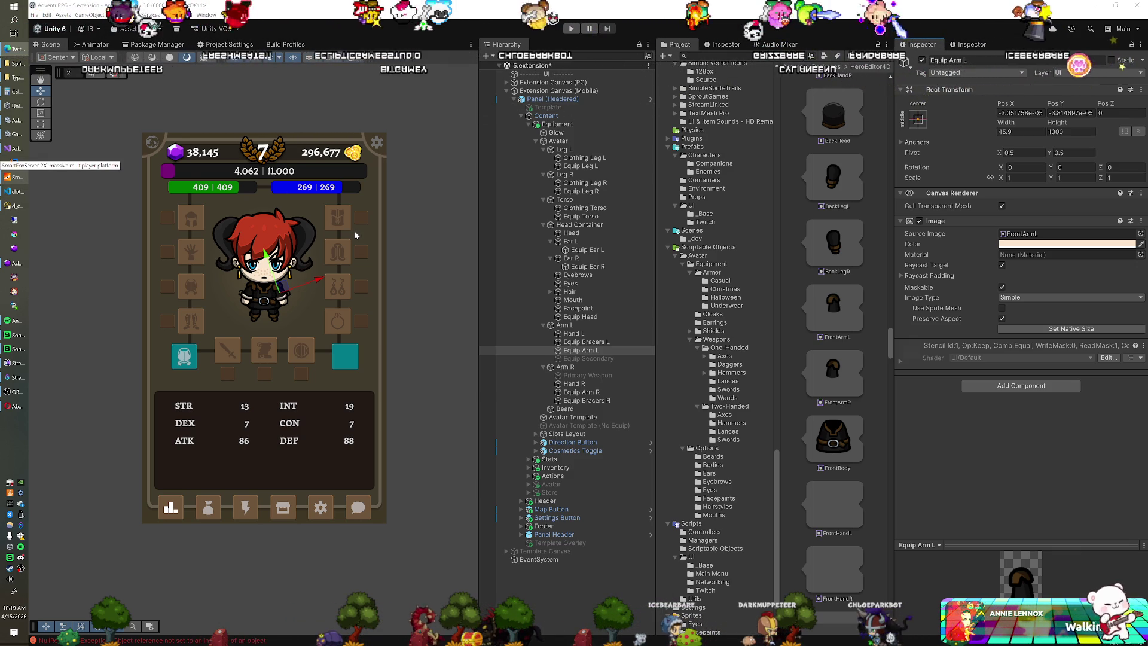
scroll(271, 310, up, 2)
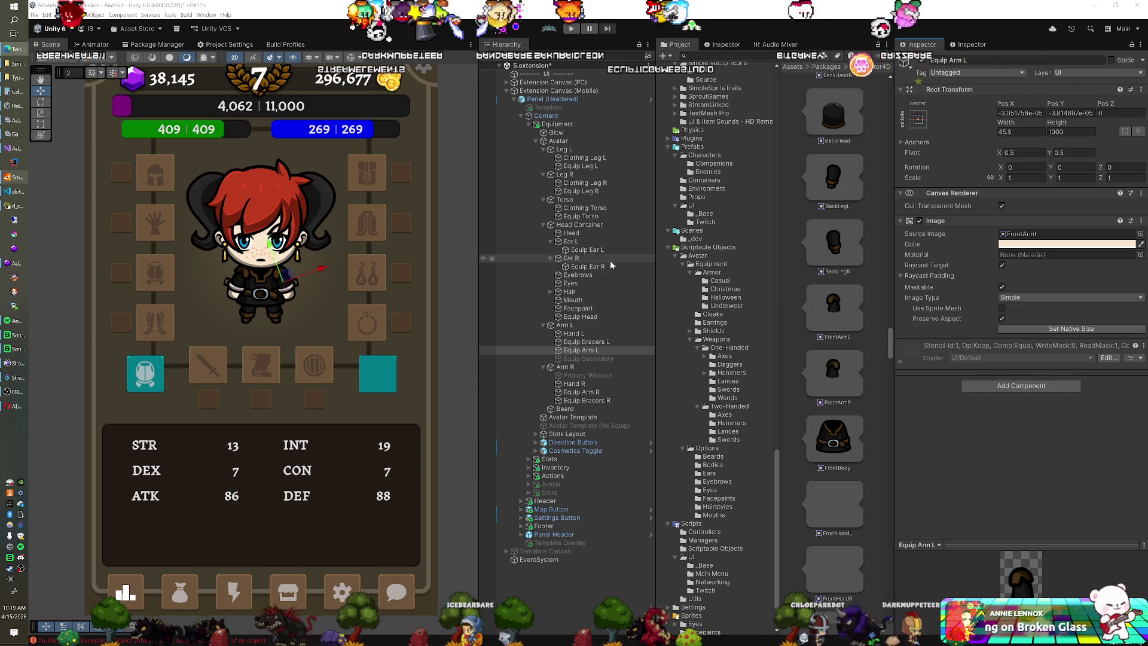
scroll(721, 327, down, 5)
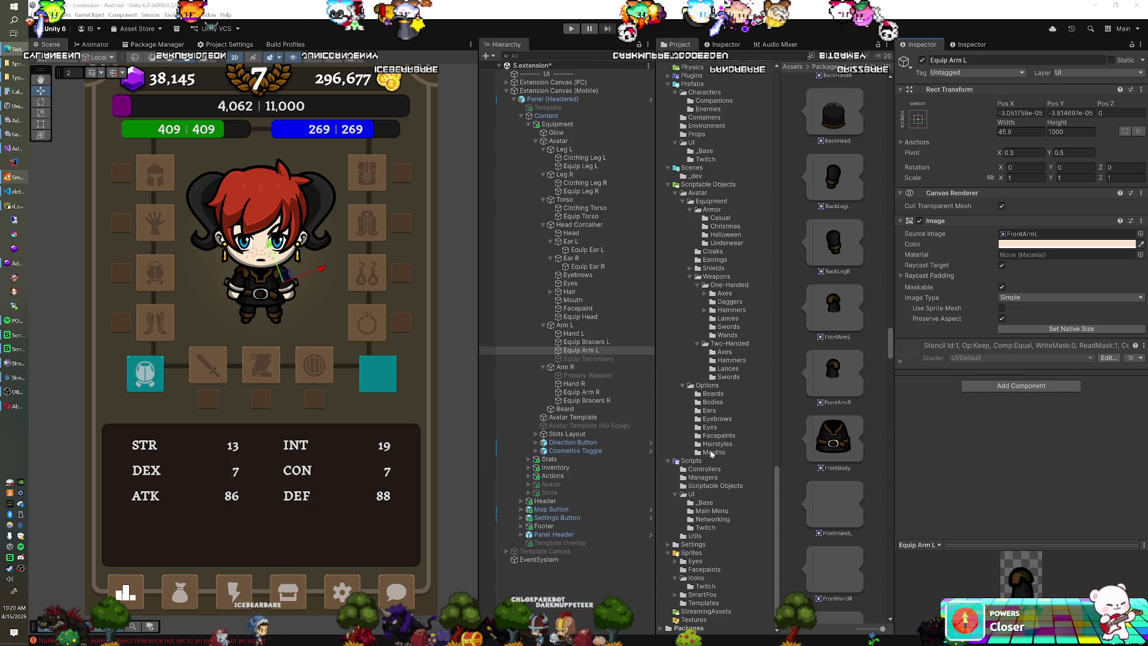
scroll(704, 447, up, 3)
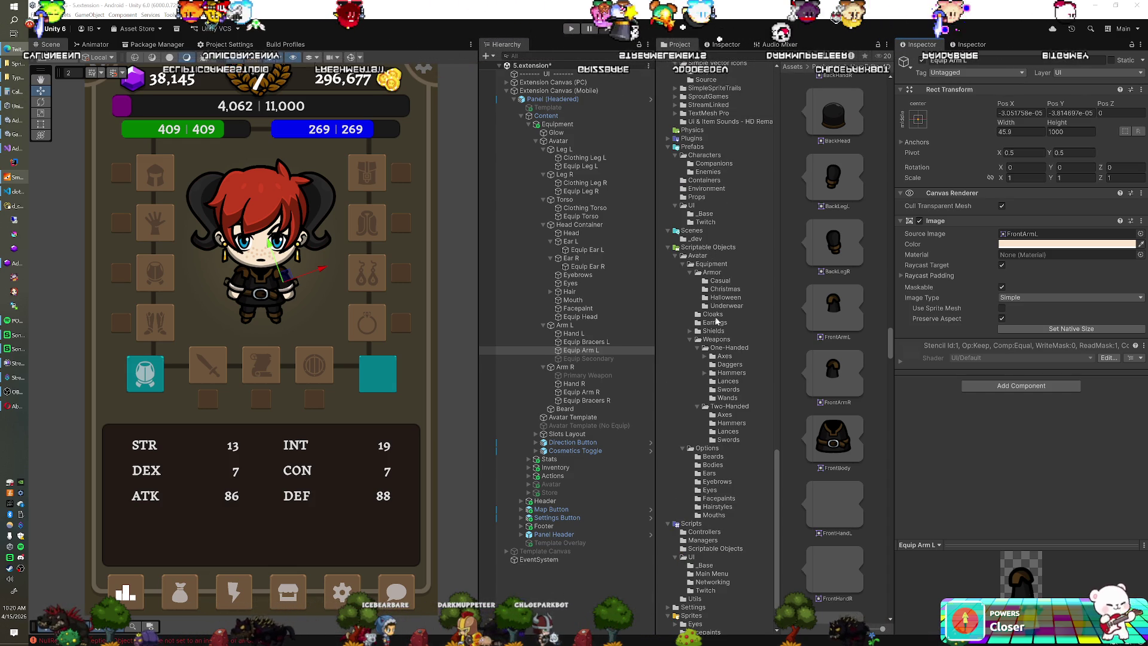
click(720, 274)
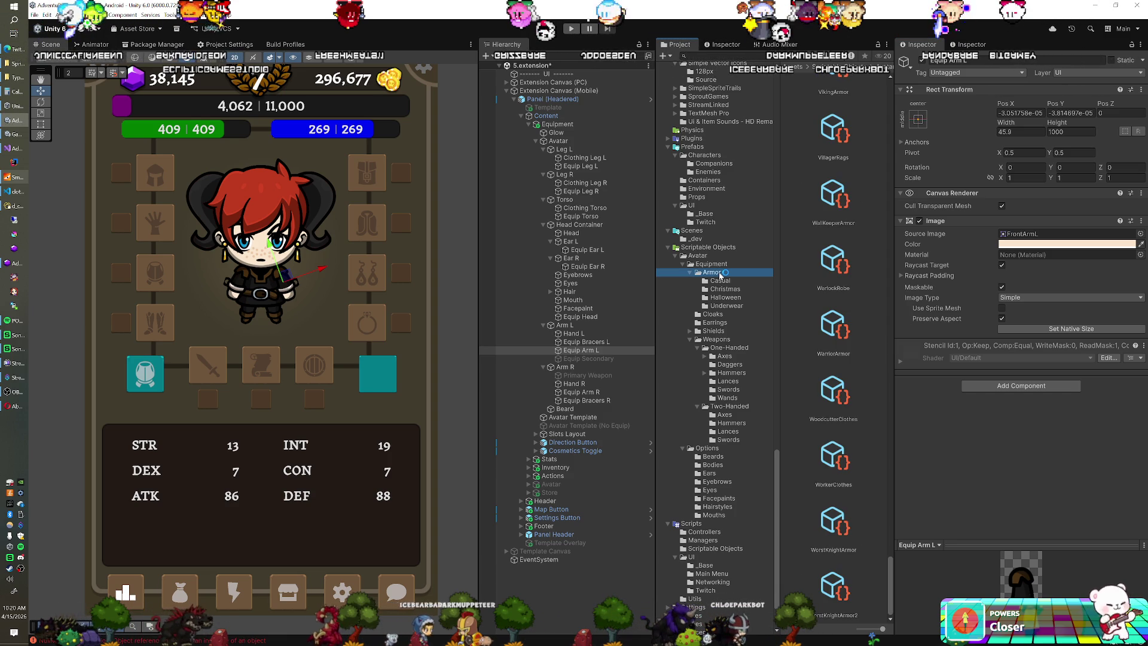
Open the Goblin armor folder and scroll to the FrontArmL, FrontArmR and FrontBody sprites.
scroll(723, 287, up, 20)
scroll(727, 298, up, 6)
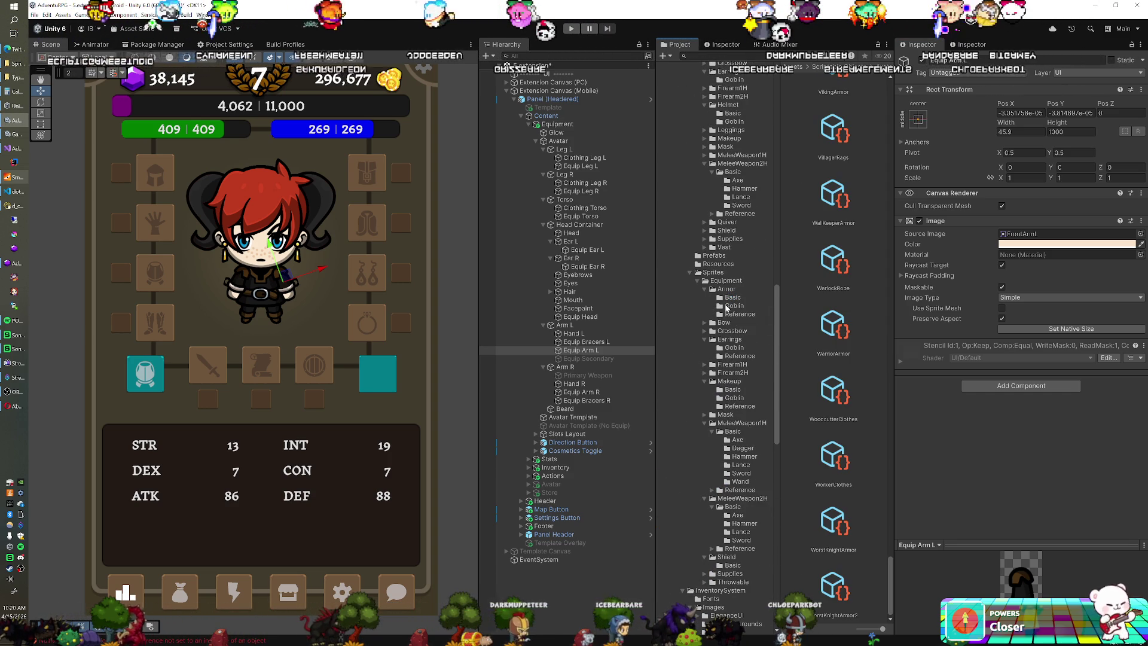
click(731, 307)
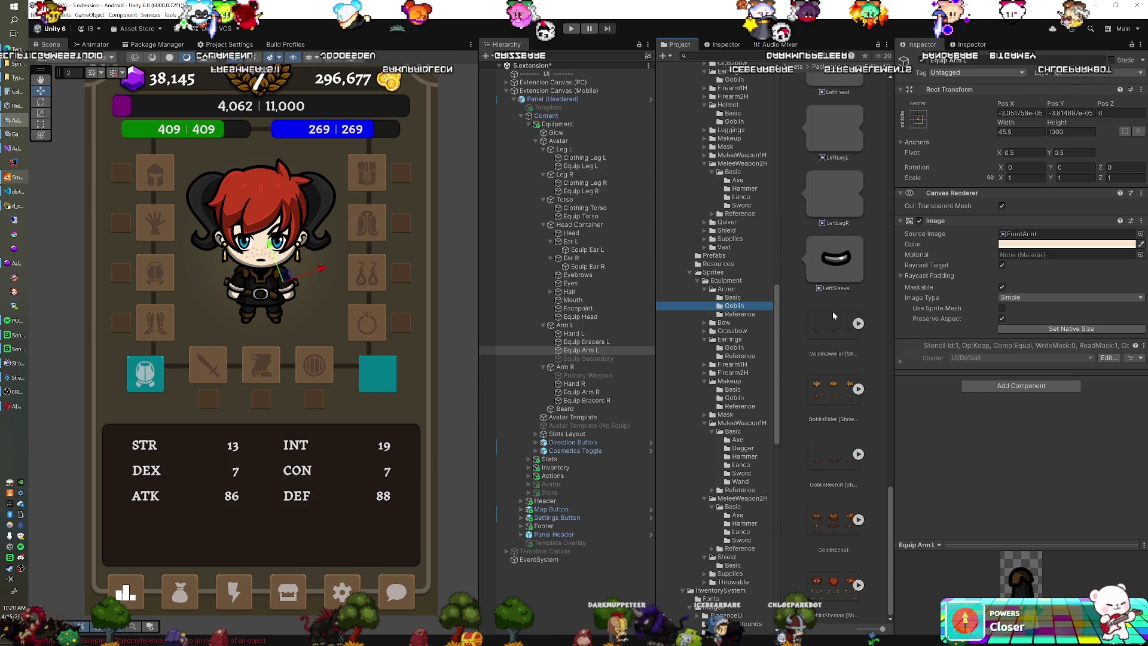
scroll(831, 323, up, 15)
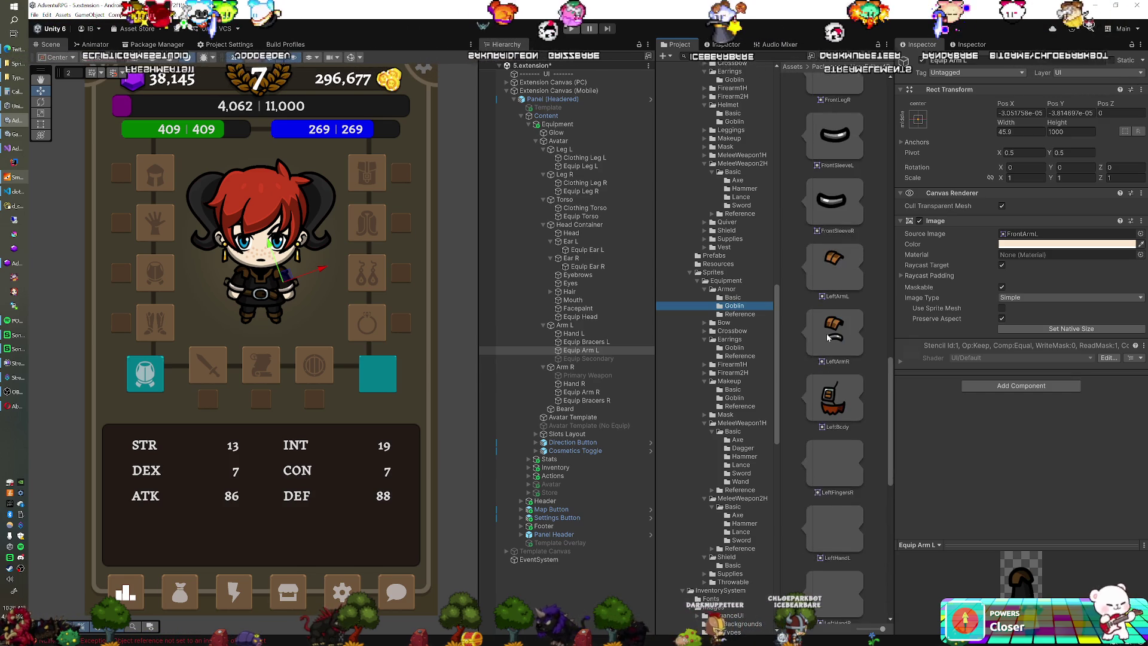
scroll(828, 338, up, 12)
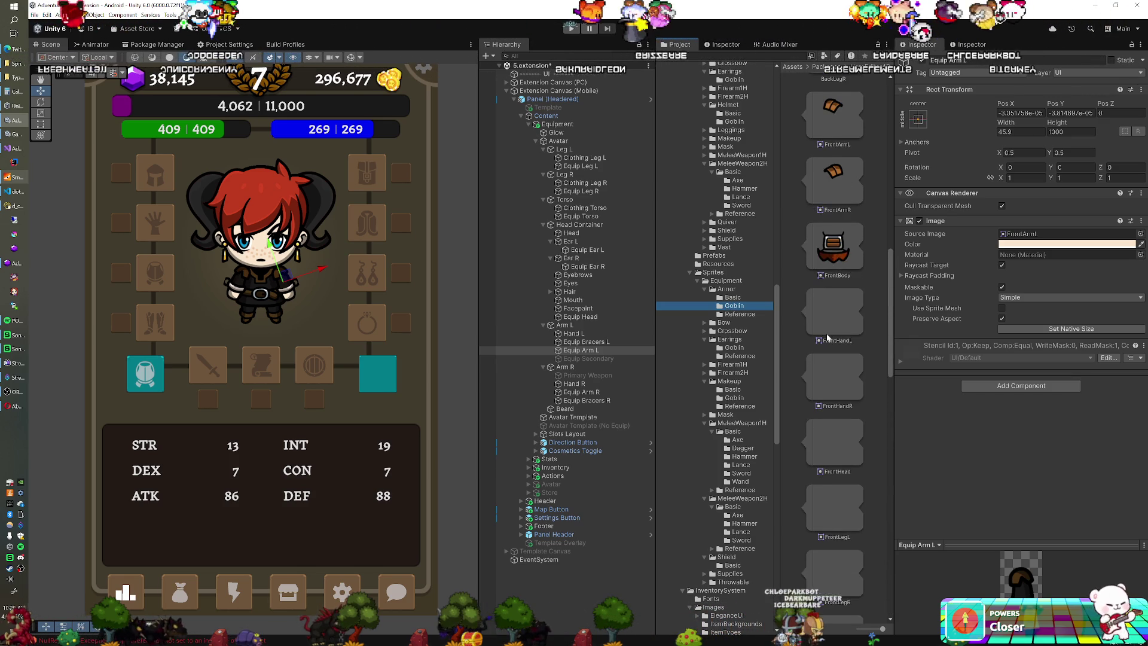
scroll(828, 338, up, 2)
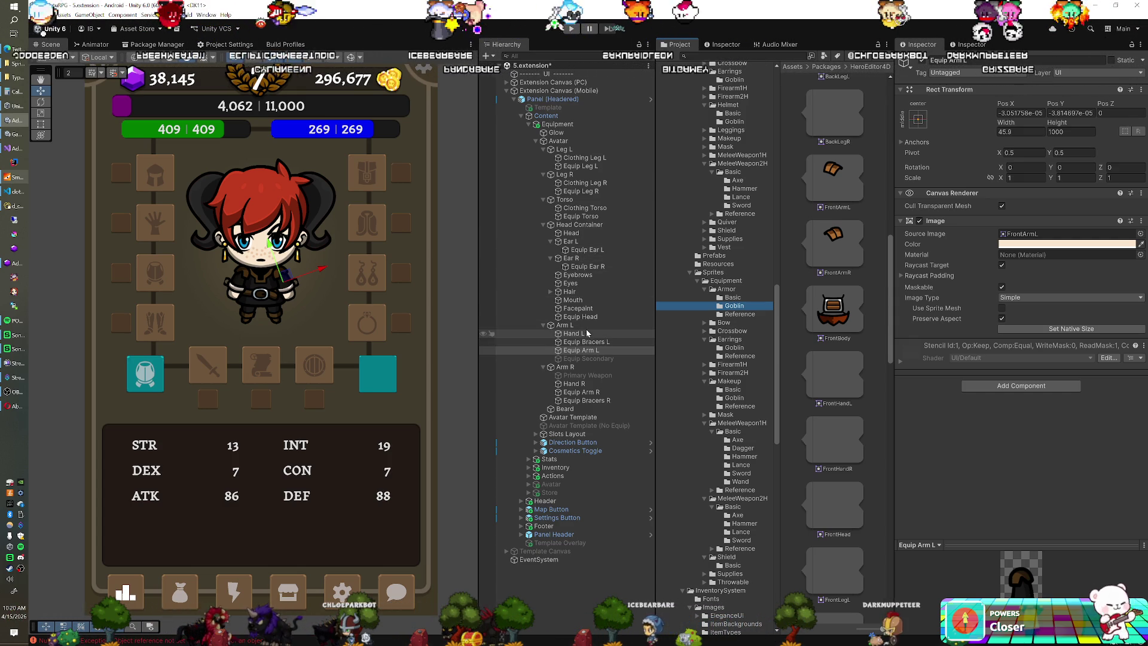
Put the Goblin FrontBody sprite on Equip Torso and return Arm L's image to the plain arm sprite.
click(580, 216)
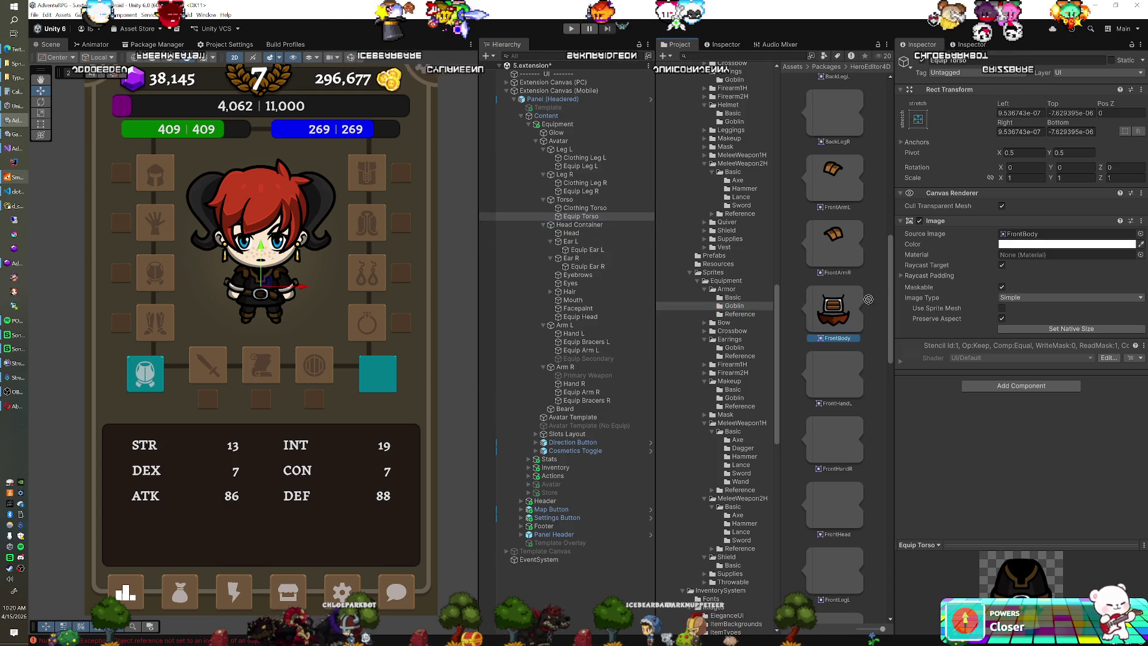
drag(834, 308, 1011, 236)
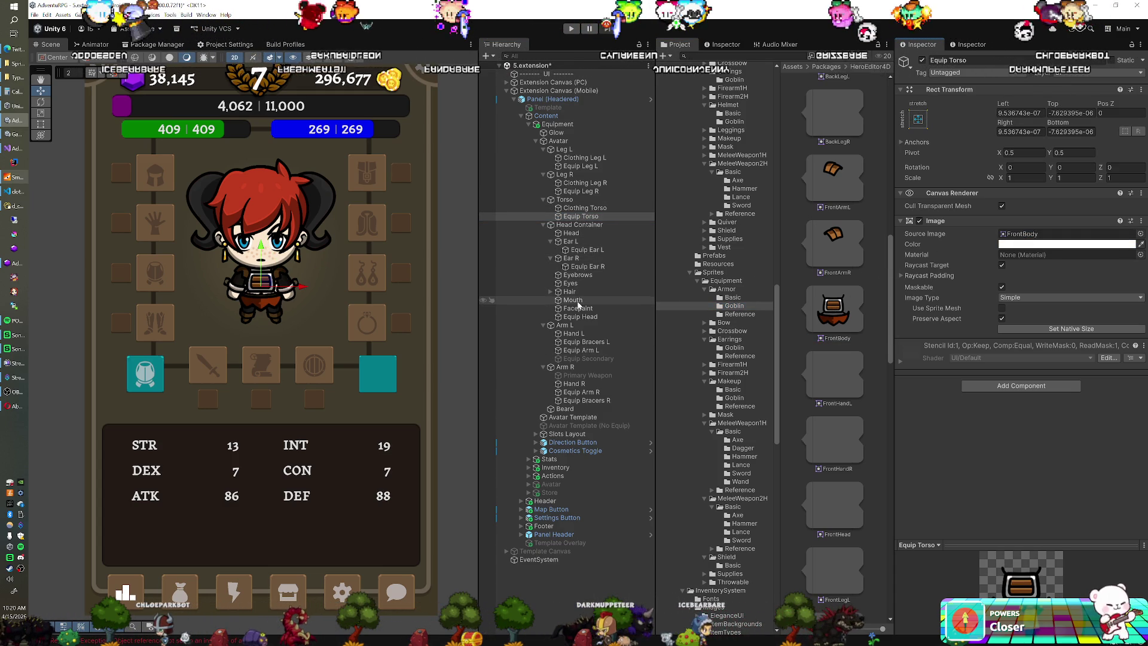
click(577, 336)
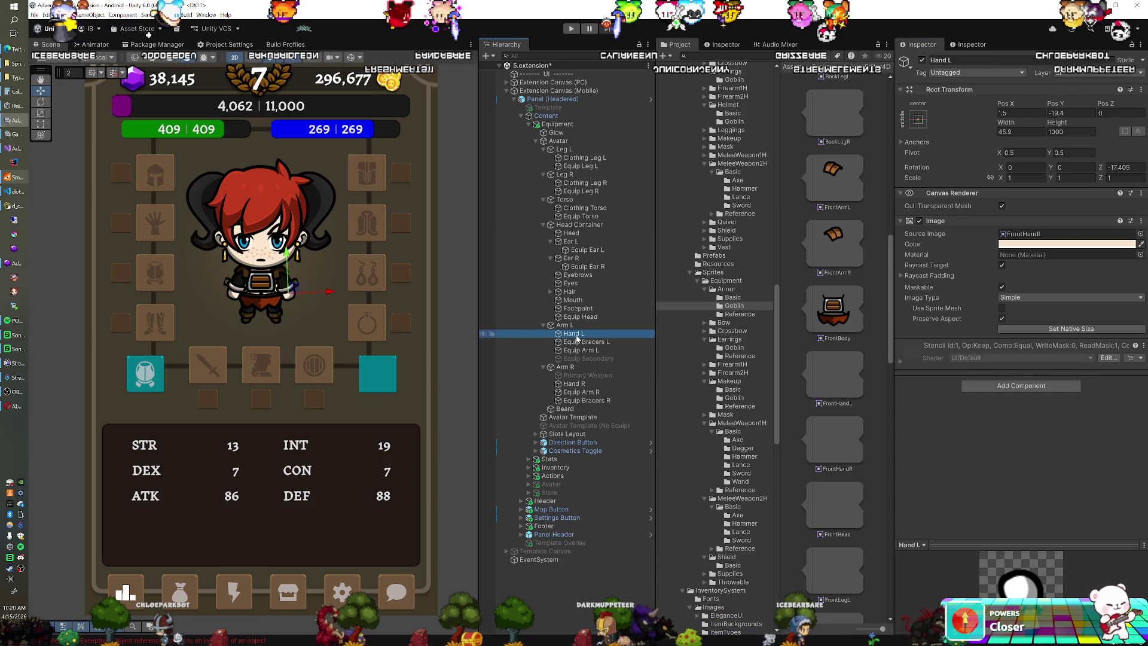
click(578, 328)
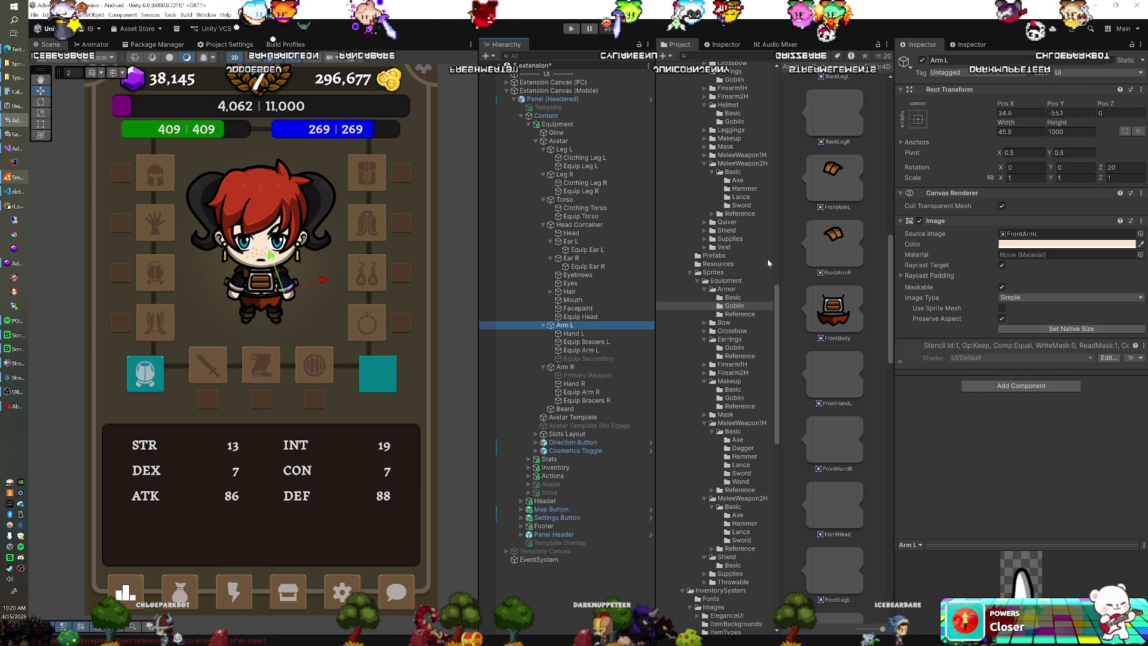
drag(838, 180, 1052, 235)
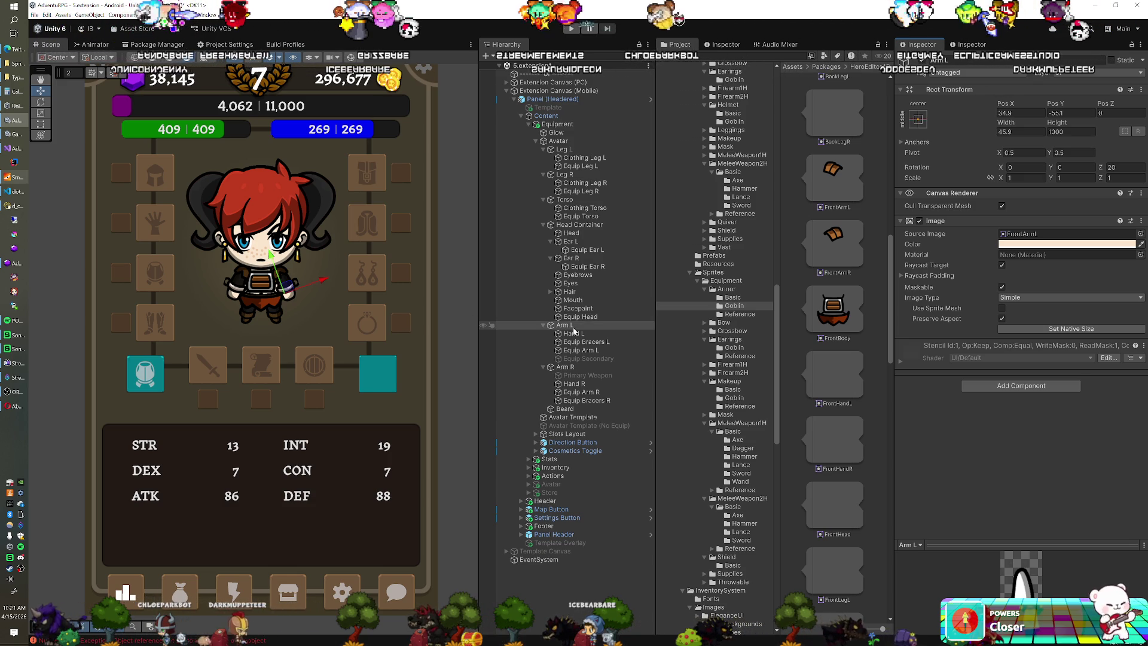
Assign the Goblin FrontArmL sprite to Equip Arm L's Source Image.
click(573, 350)
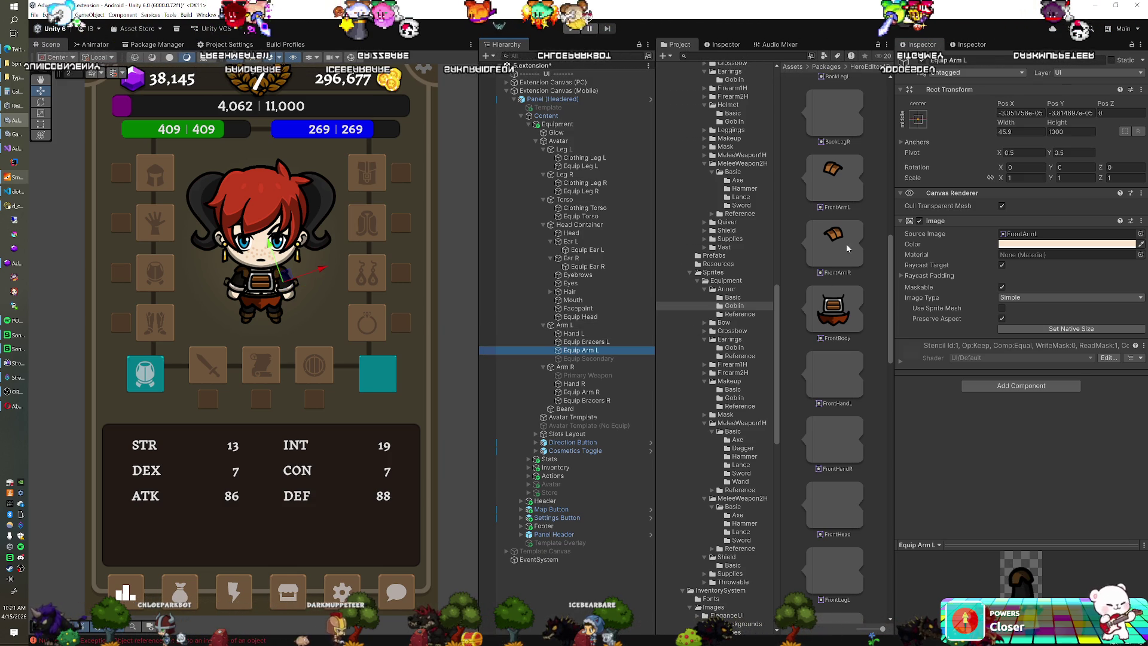
click(1053, 234)
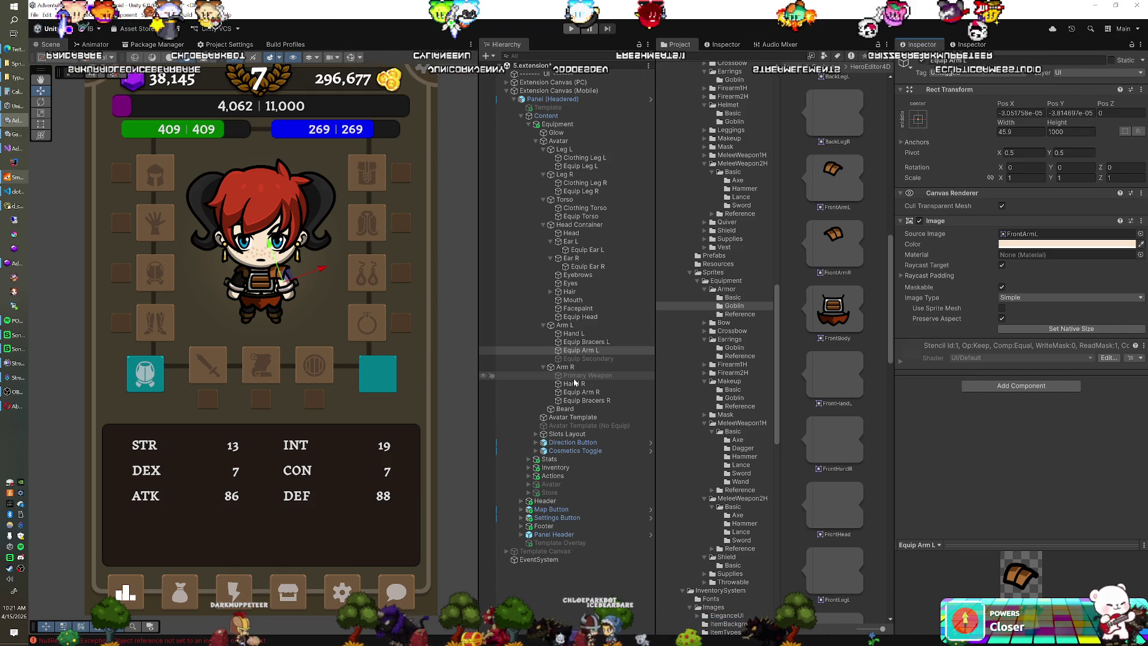
Give Equip Bracers R a goblin sprite and Equip Arm R the Goblin FrontArmR sprite.
click(588, 400)
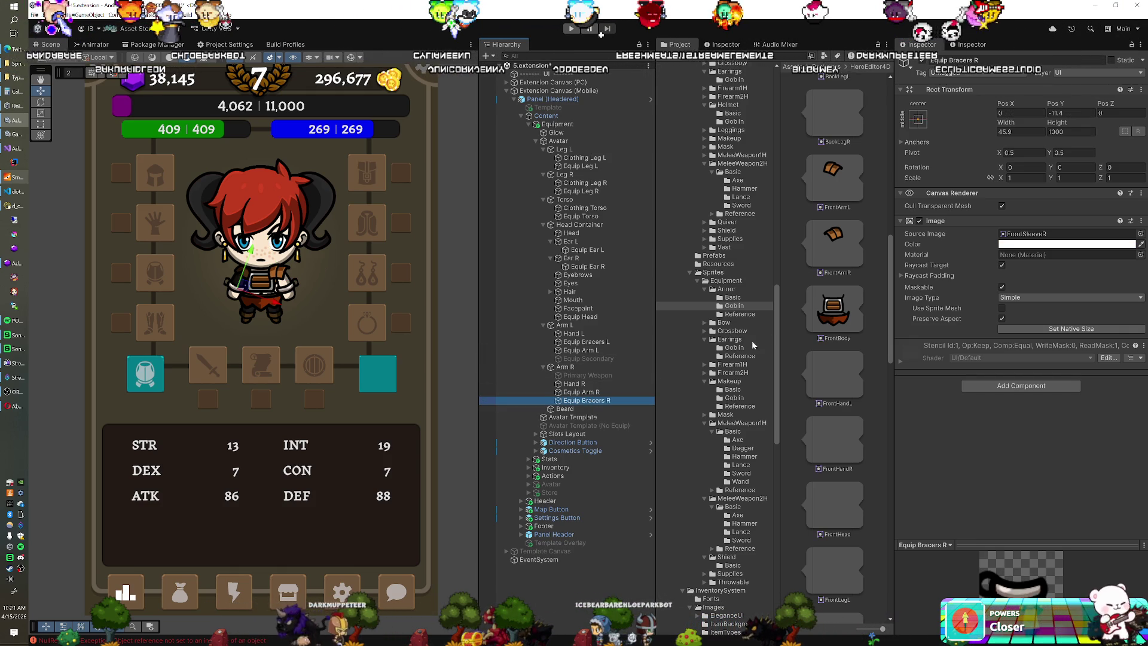
drag(841, 275, 1052, 235)
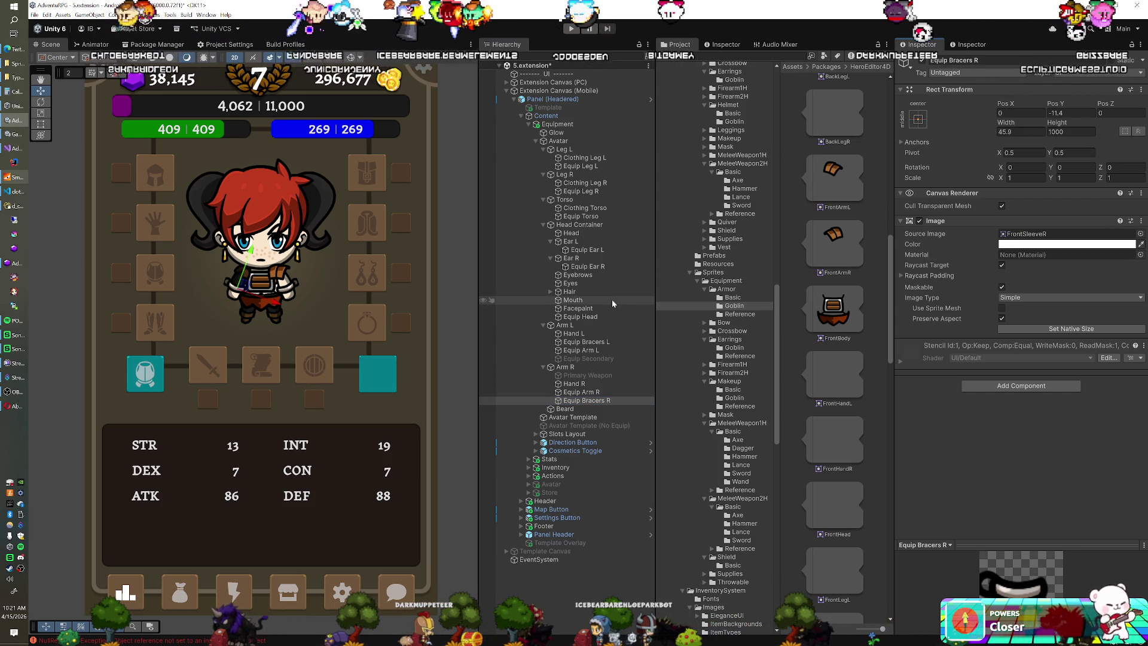
click(601, 393)
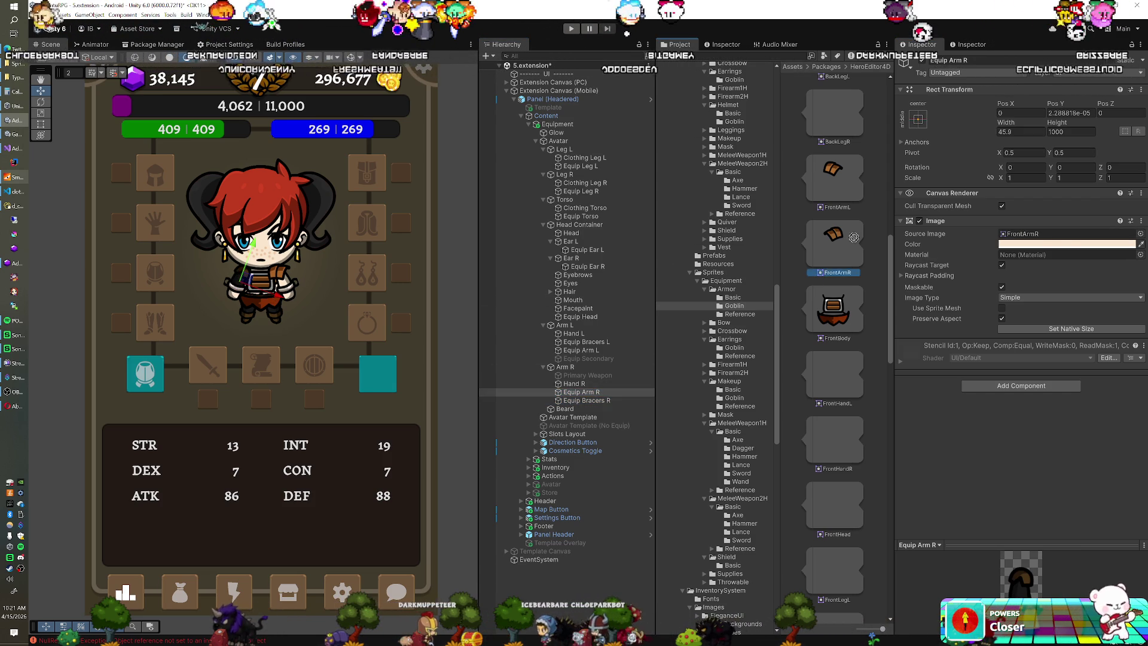
drag(842, 236, 1053, 234)
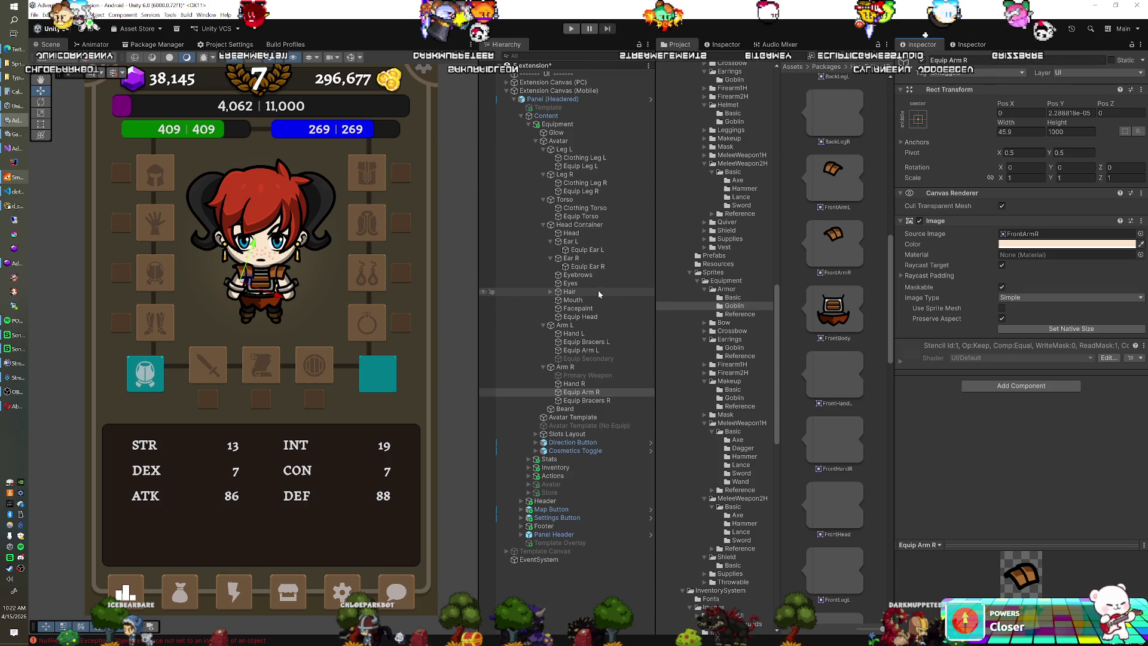
click(543, 224)
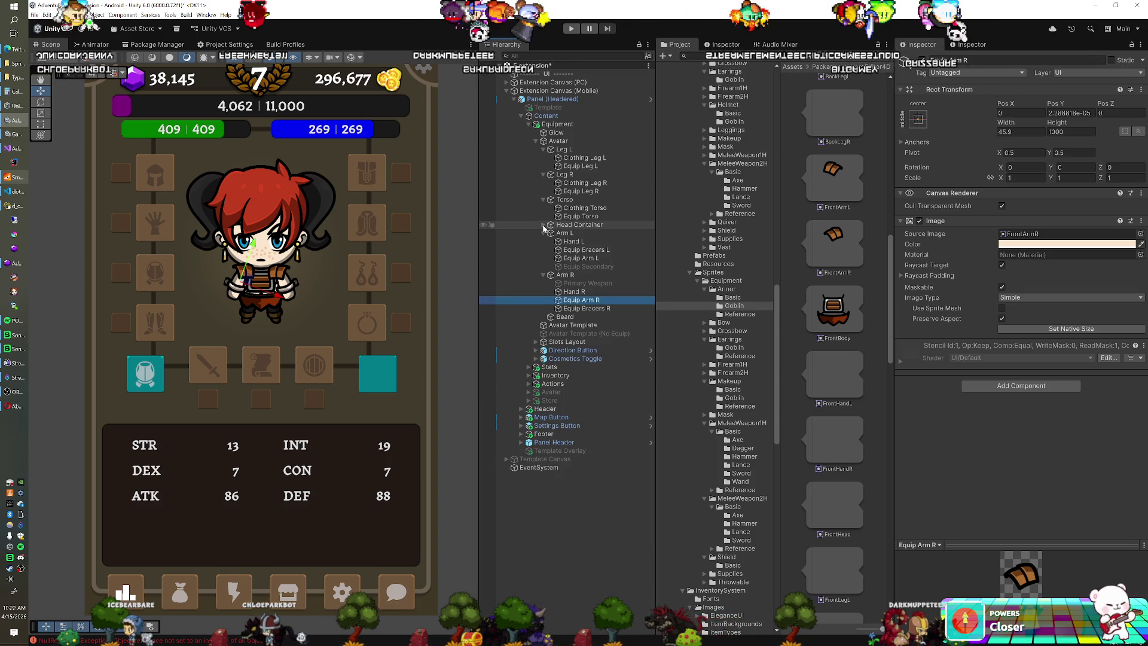
Move Head Container below Arm R in the hierarchy, then re-expand Arm L and Arm R.
click(543, 232)
click(543, 241)
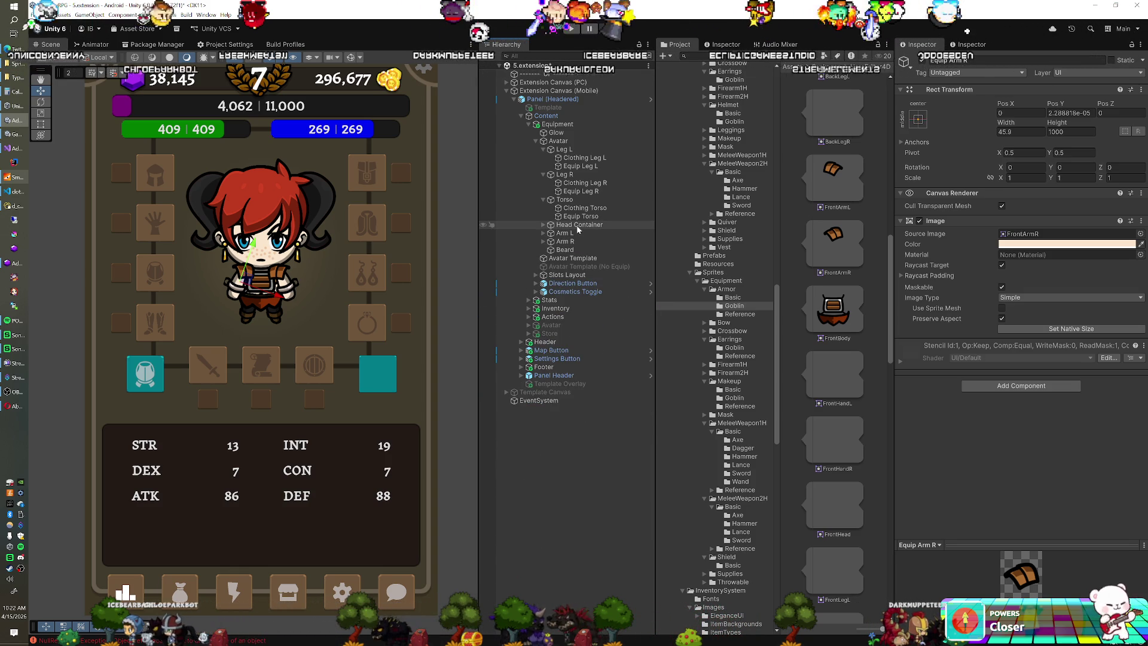
drag(578, 228, 582, 244)
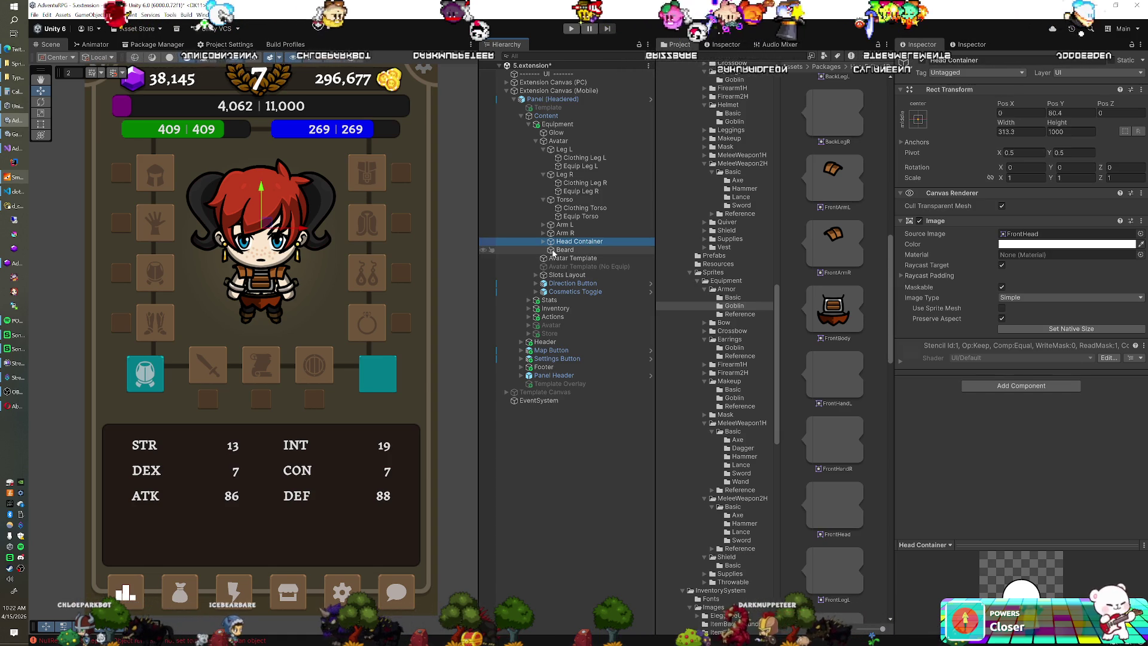
click(543, 226)
click(544, 267)
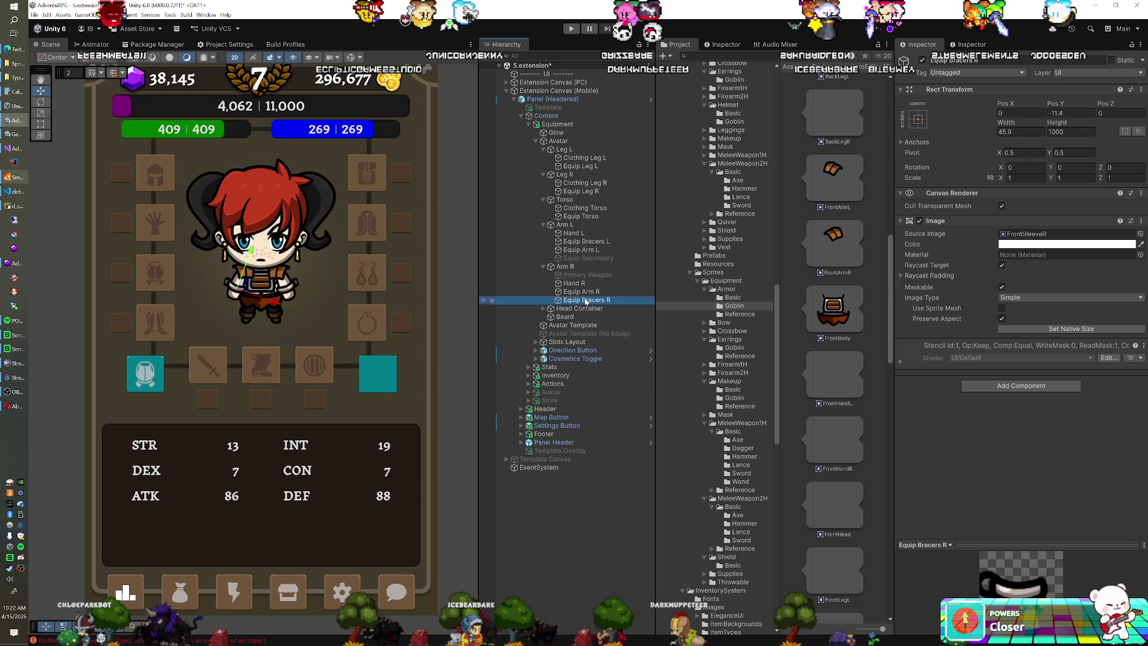
scroll(862, 318, down, 3)
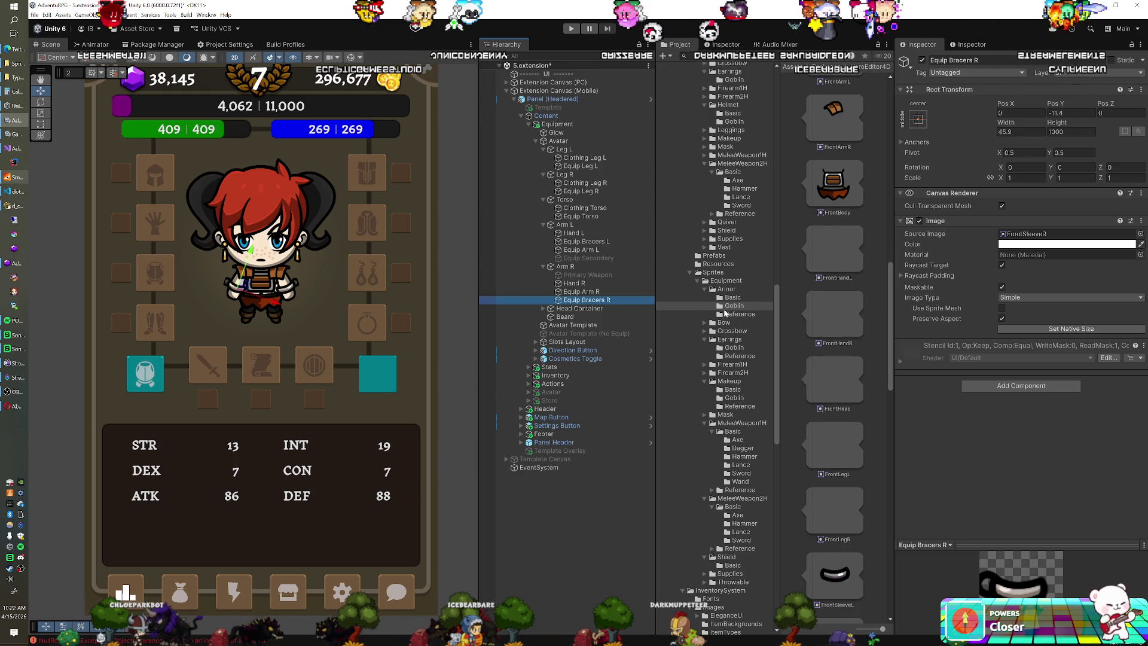
scroll(825, 317, down, 6)
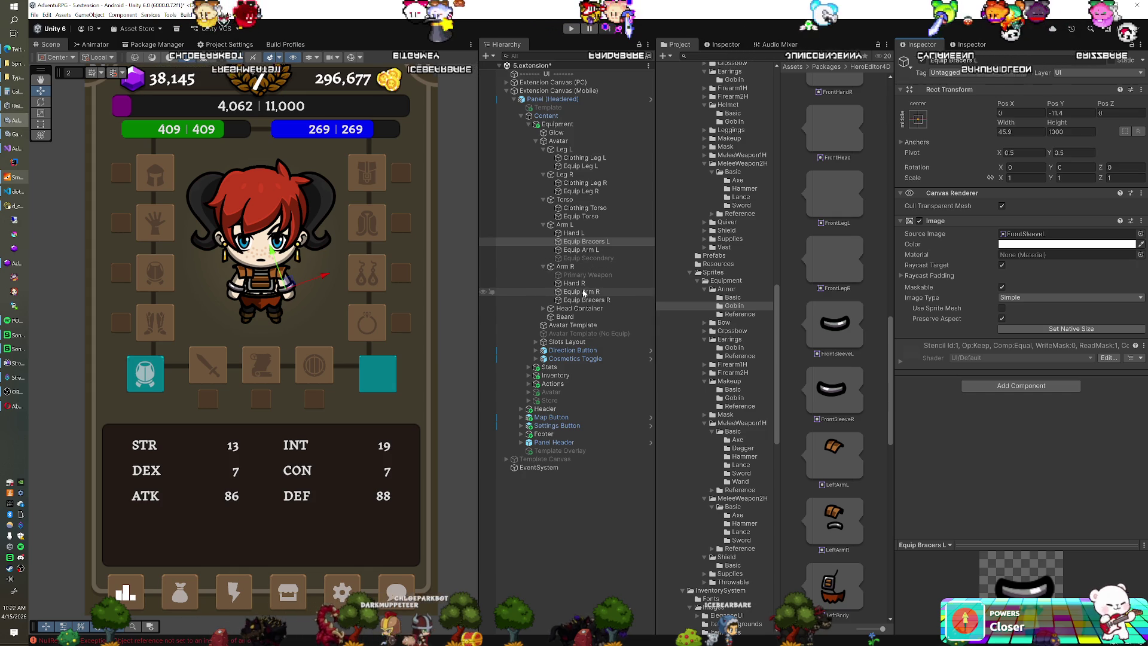
Deactivate the Equip Leg R layer, then the Equip Leg L layer.
click(579, 191)
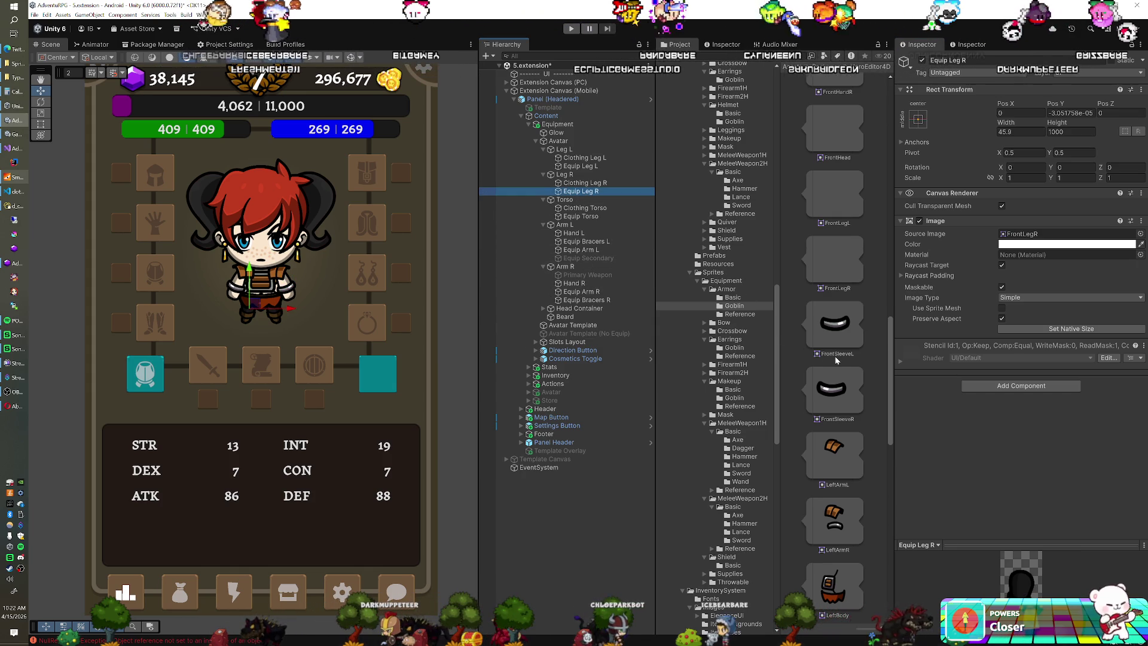
scroll(836, 360, down, 1)
scroll(837, 359, up, 2)
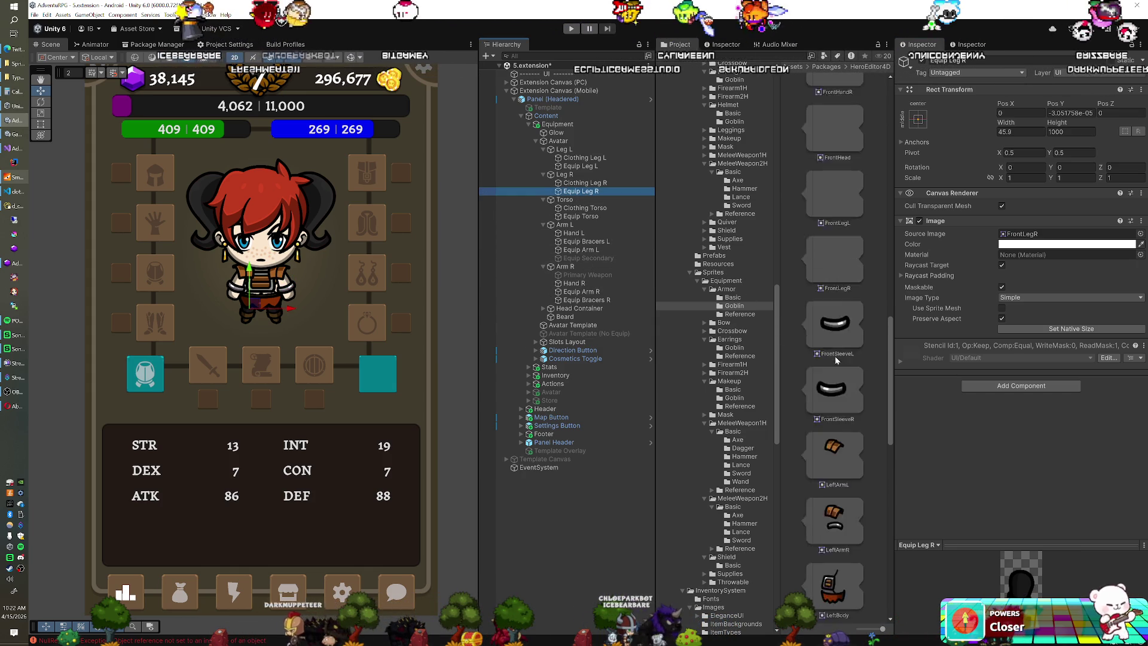
scroll(835, 357, up, 8)
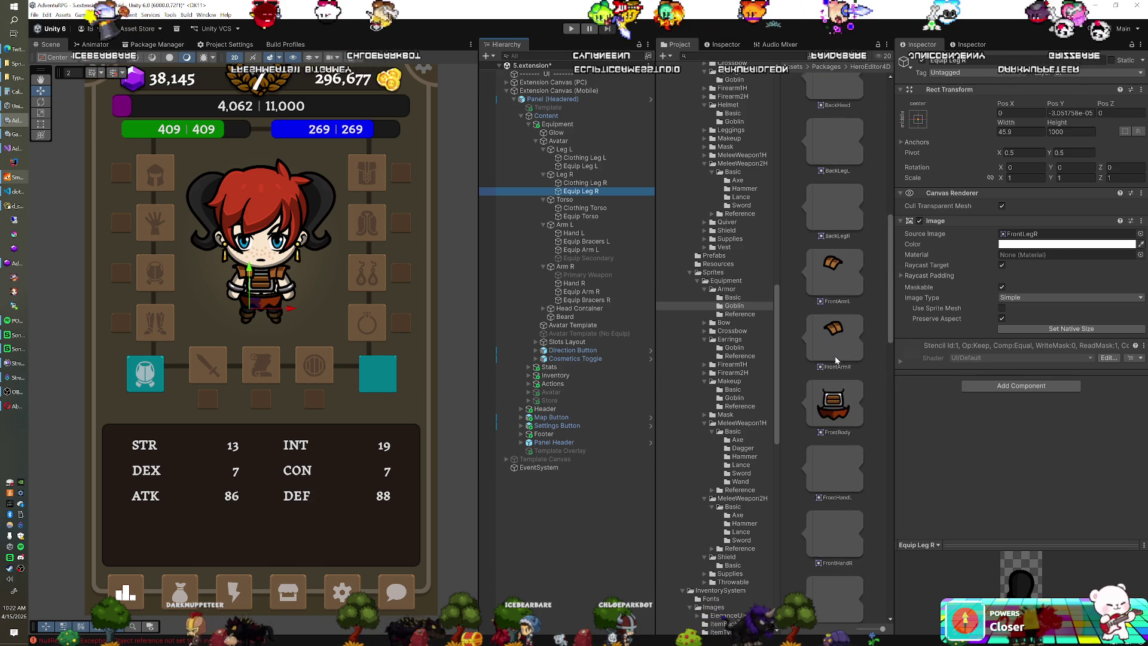
scroll(836, 359, down, 6)
scroll(837, 359, up, 8)
scroll(836, 359, down, 4)
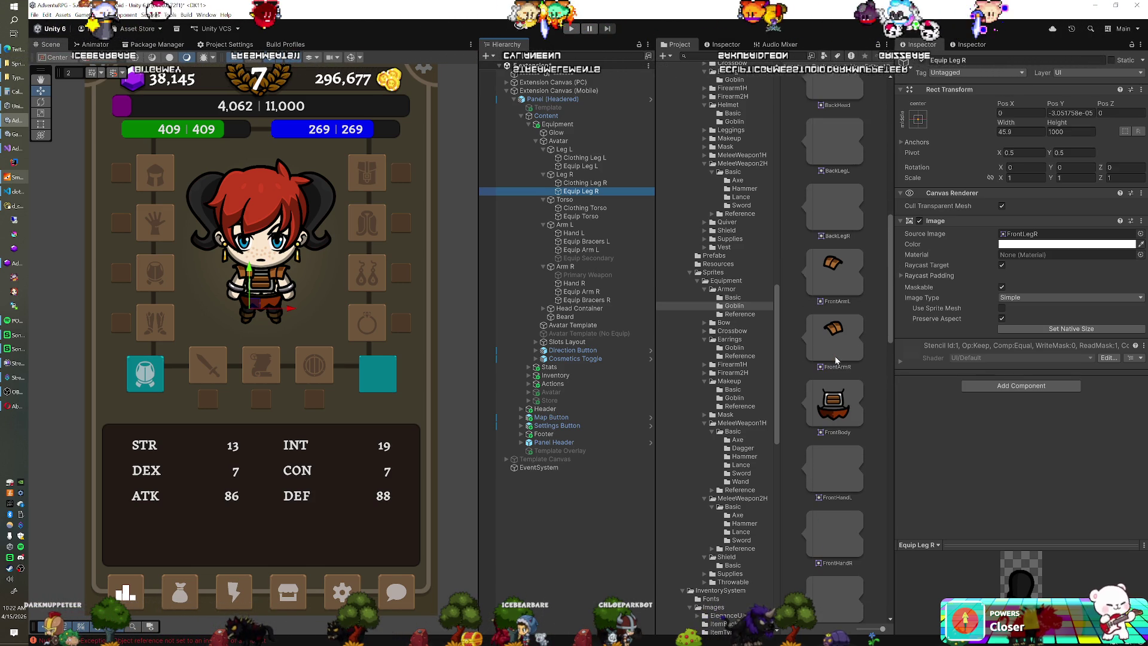
scroll(835, 356, down, 1)
scroll(836, 360, down, 2)
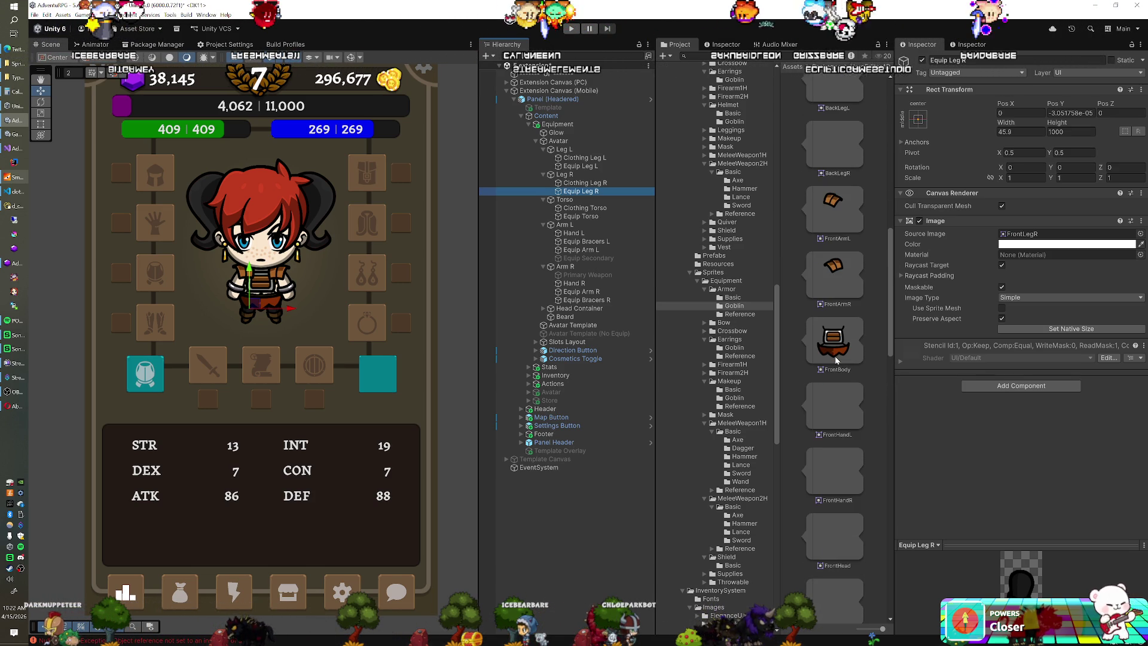
scroll(836, 360, down, 3)
scroll(835, 356, down, 5)
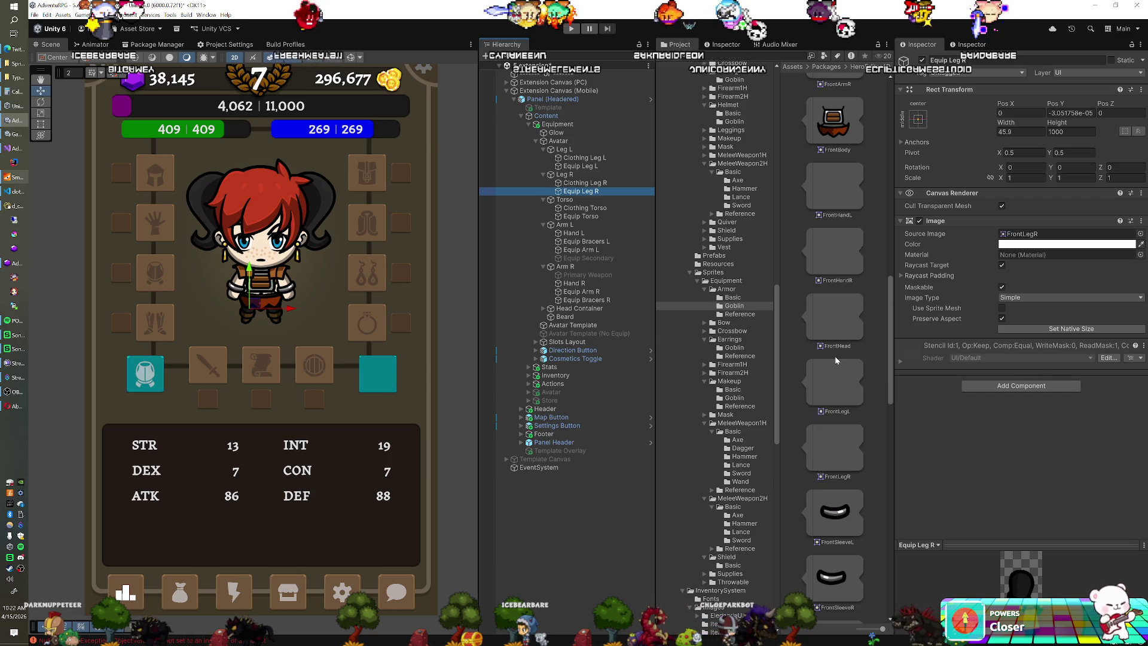
scroll(835, 357, up, 7)
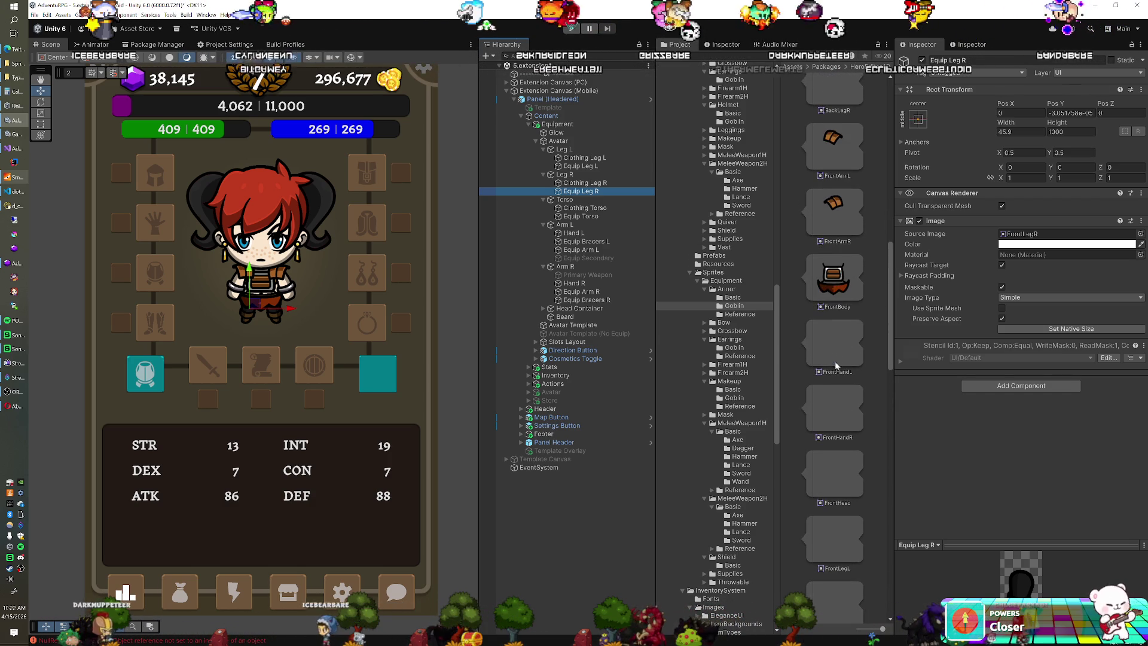
scroll(834, 359, down, 2)
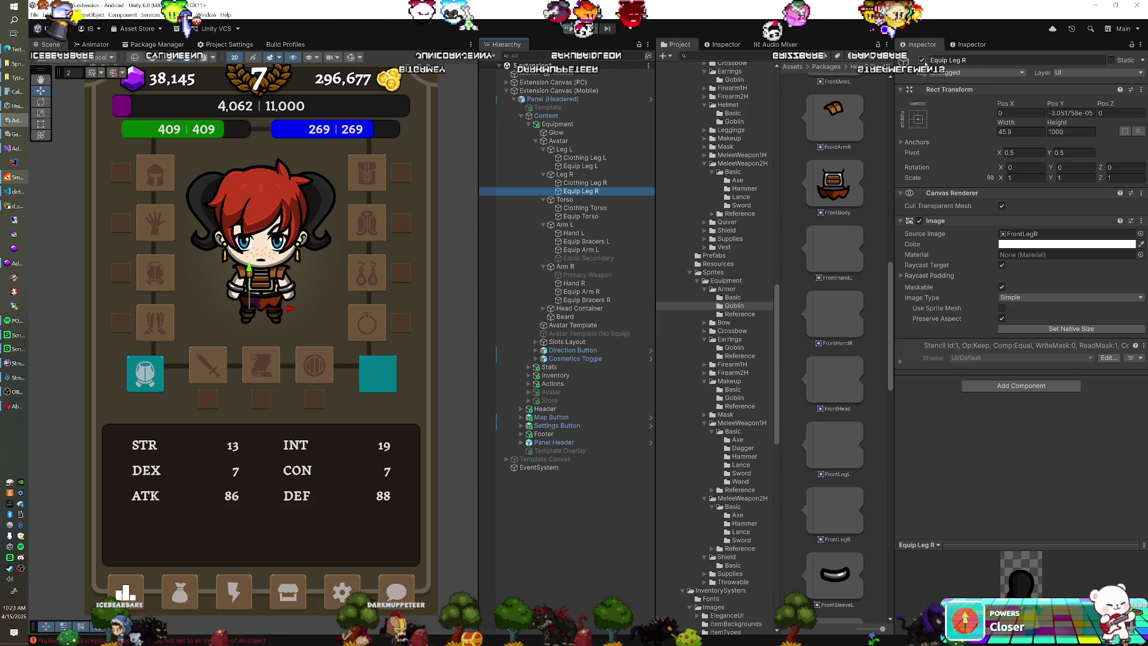
click(923, 60)
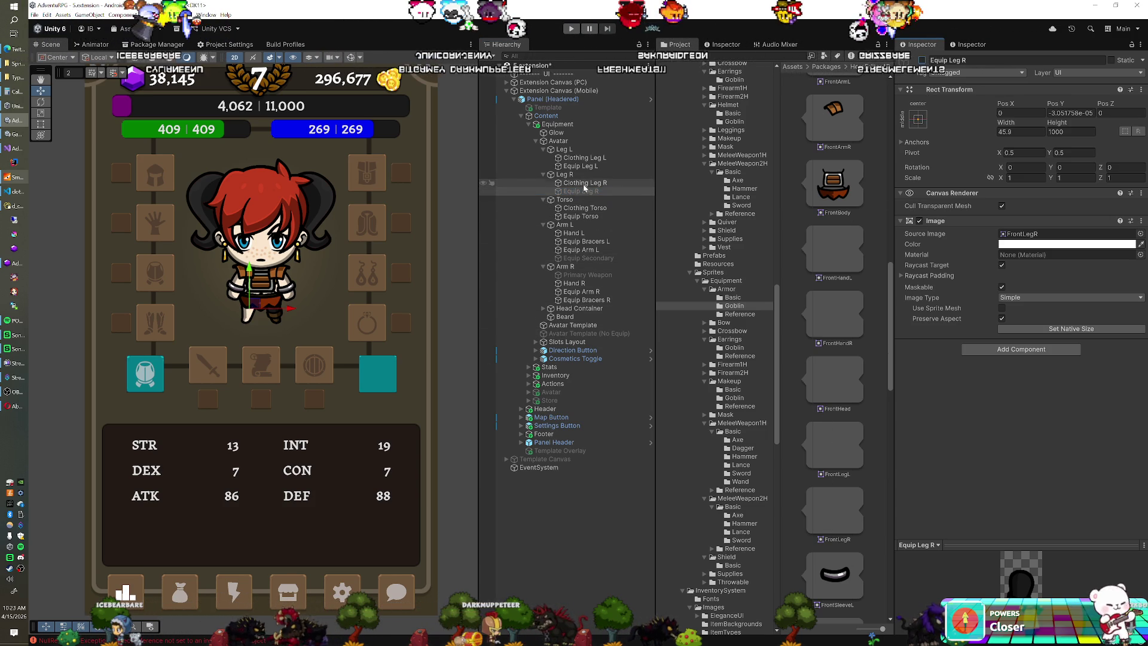
click(579, 165)
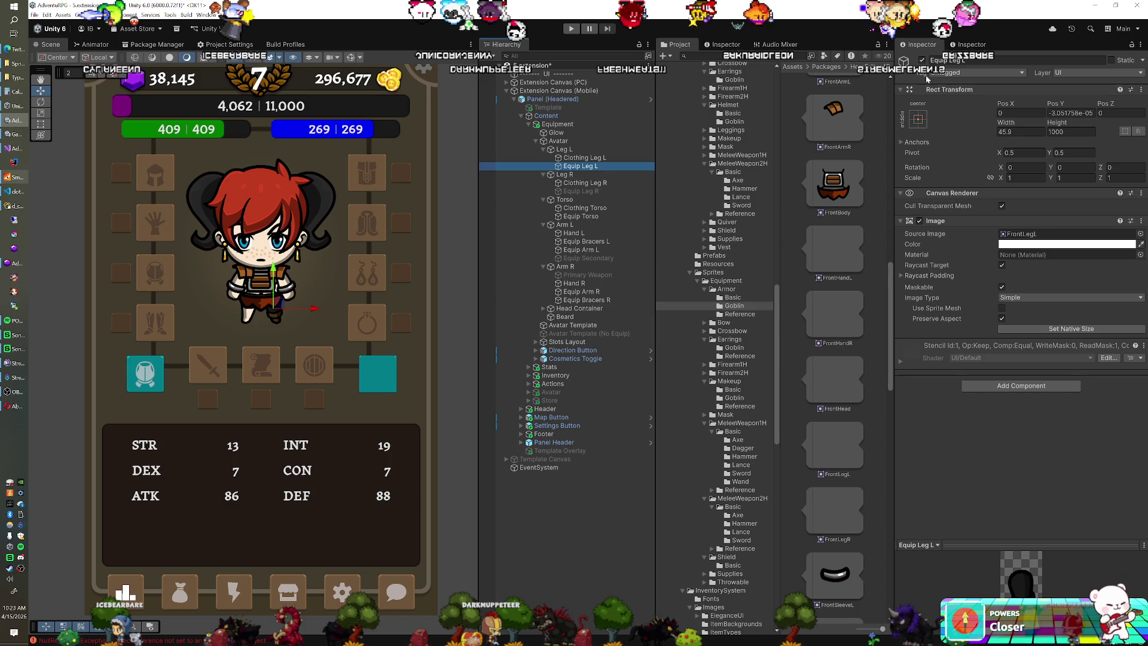
key(alt+shift+a)
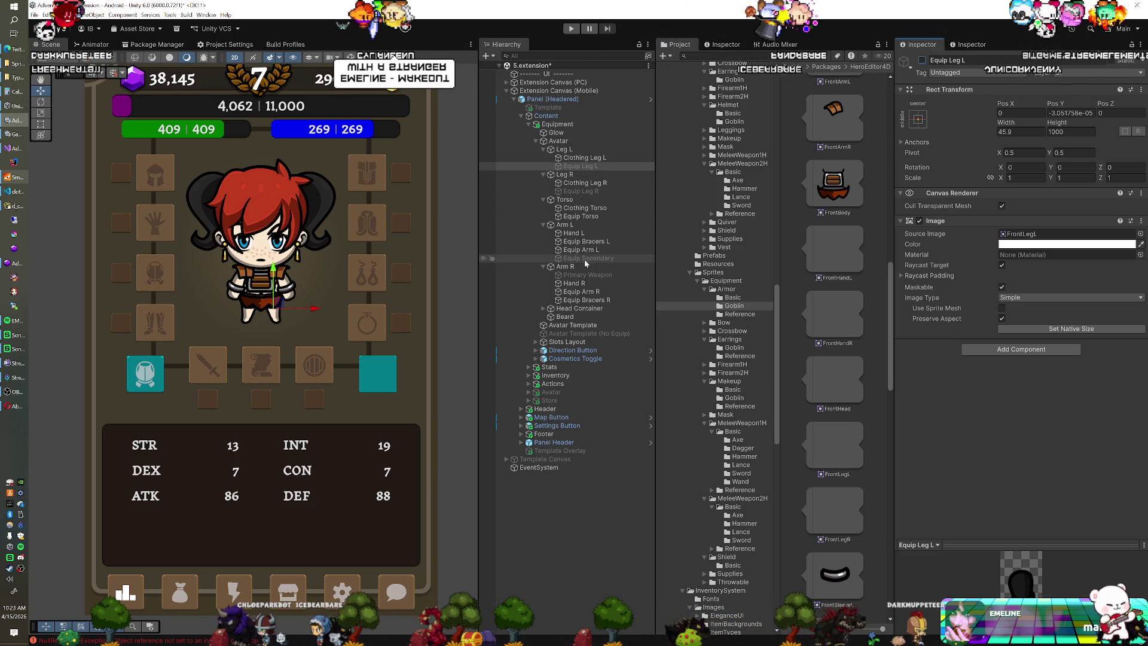
Duplicate Hair Highlight under Hair, rename the copy 'Hair Overlay', and deactivate the original Hair Highlight.
click(543, 308)
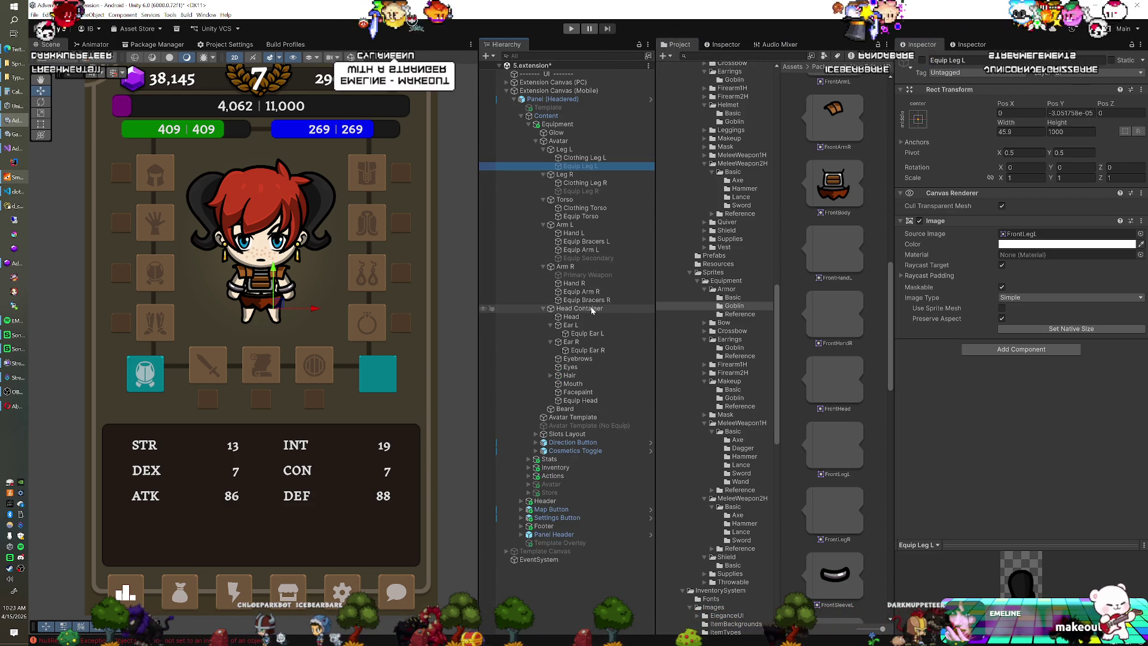
click(551, 375)
click(568, 375)
click(577, 384)
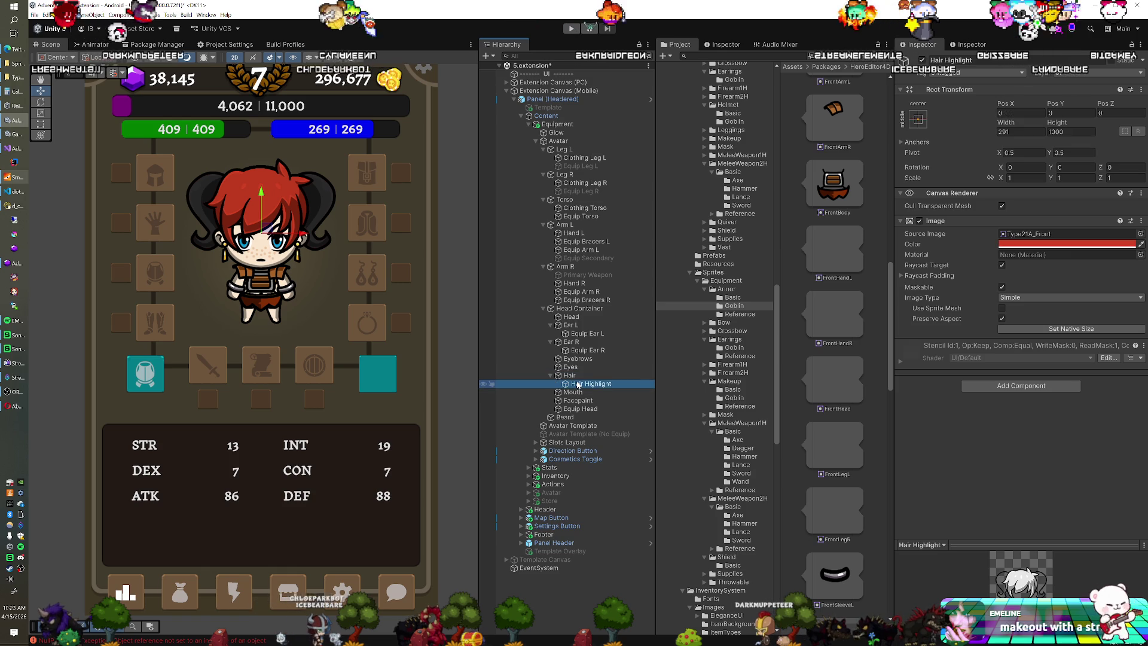
key(ctrl+d)
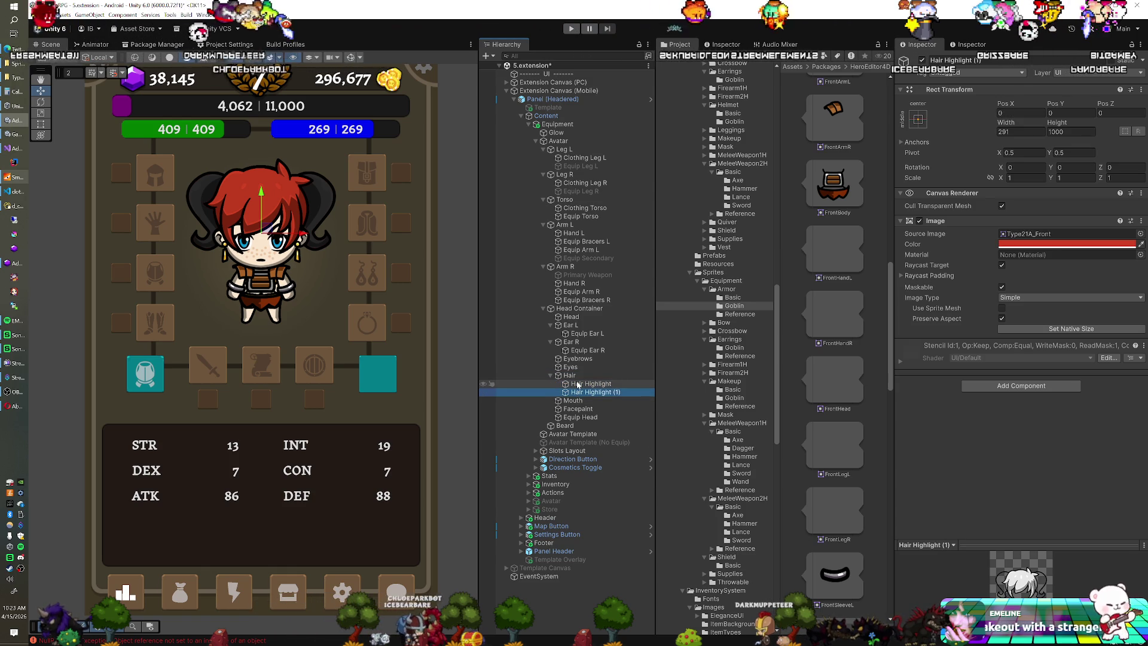
key(F2)
text(Hair Overlay)
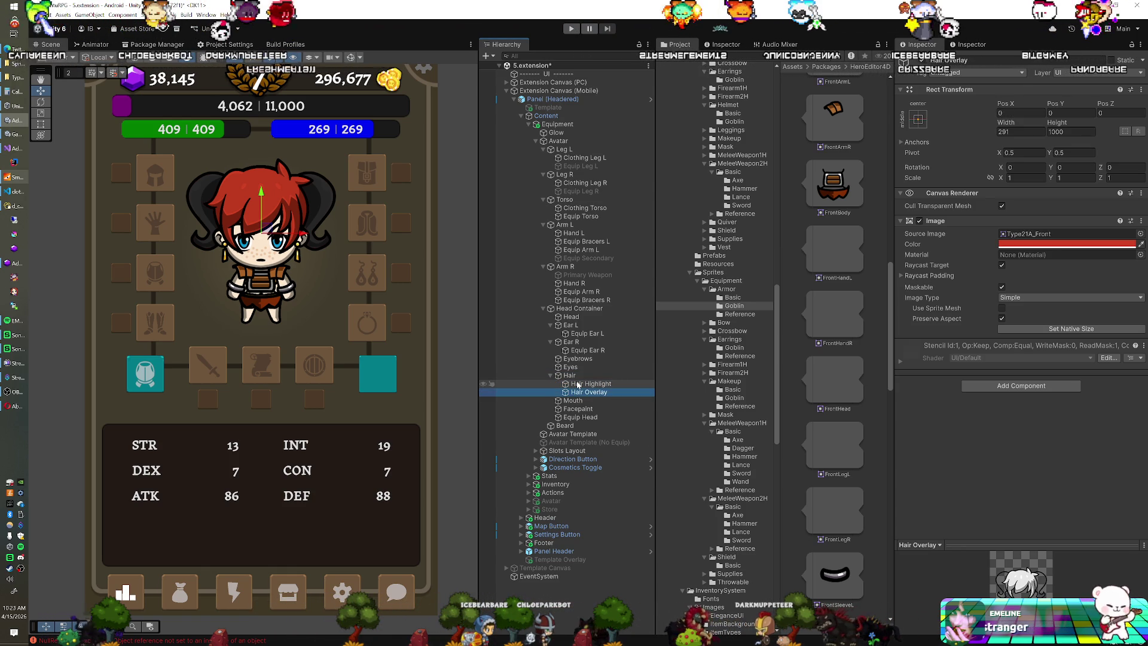
click(578, 384)
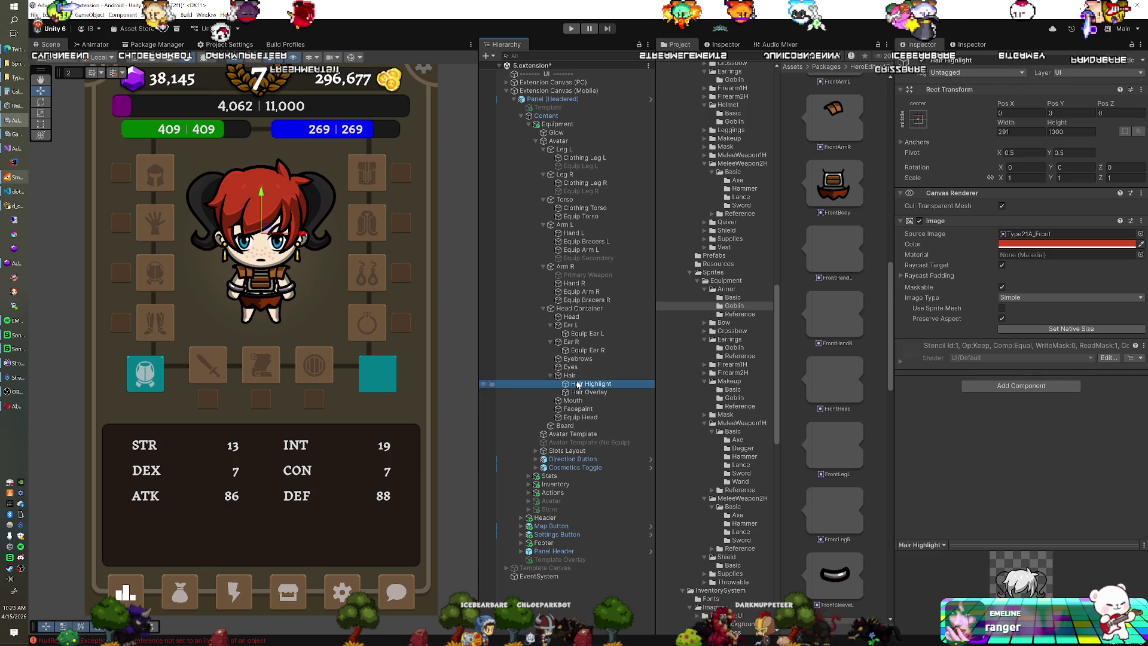
click(922, 59)
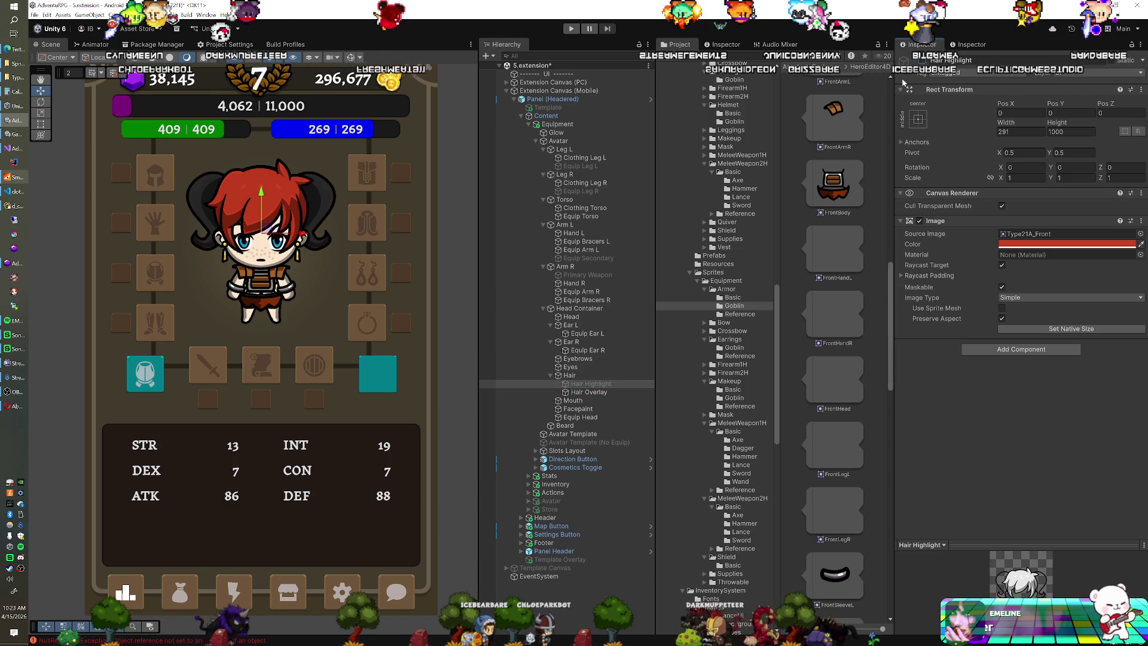
Set the Hair image's Source Image to the Type17 Front sprite for long dark twin tails.
click(597, 377)
click(1070, 233)
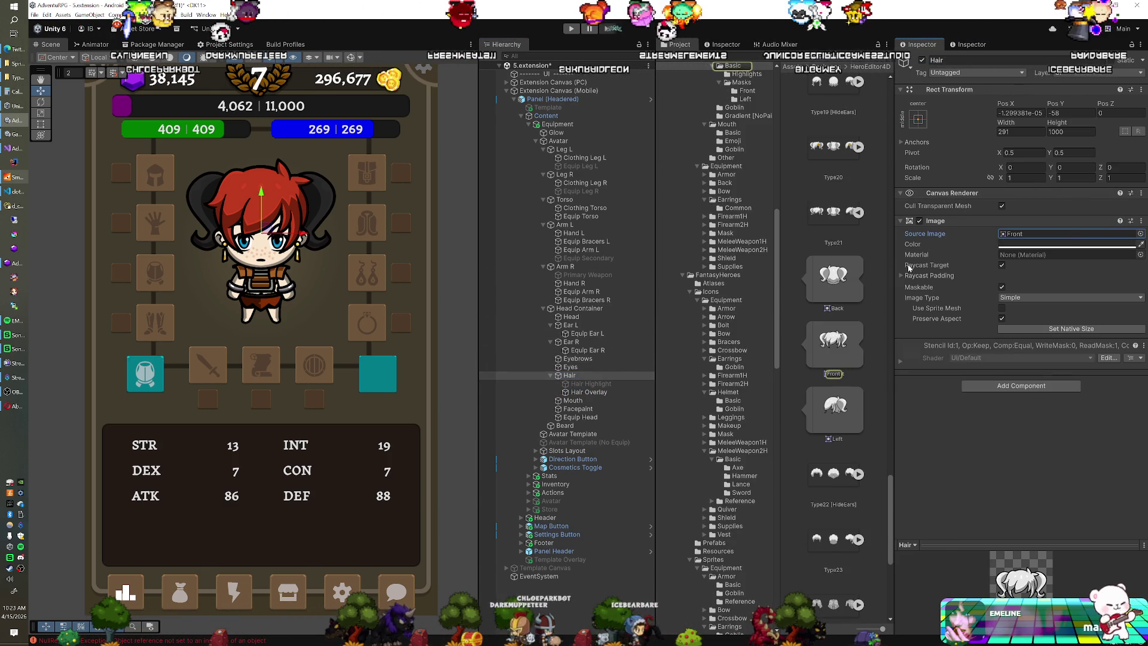
scroll(851, 264, down, 3)
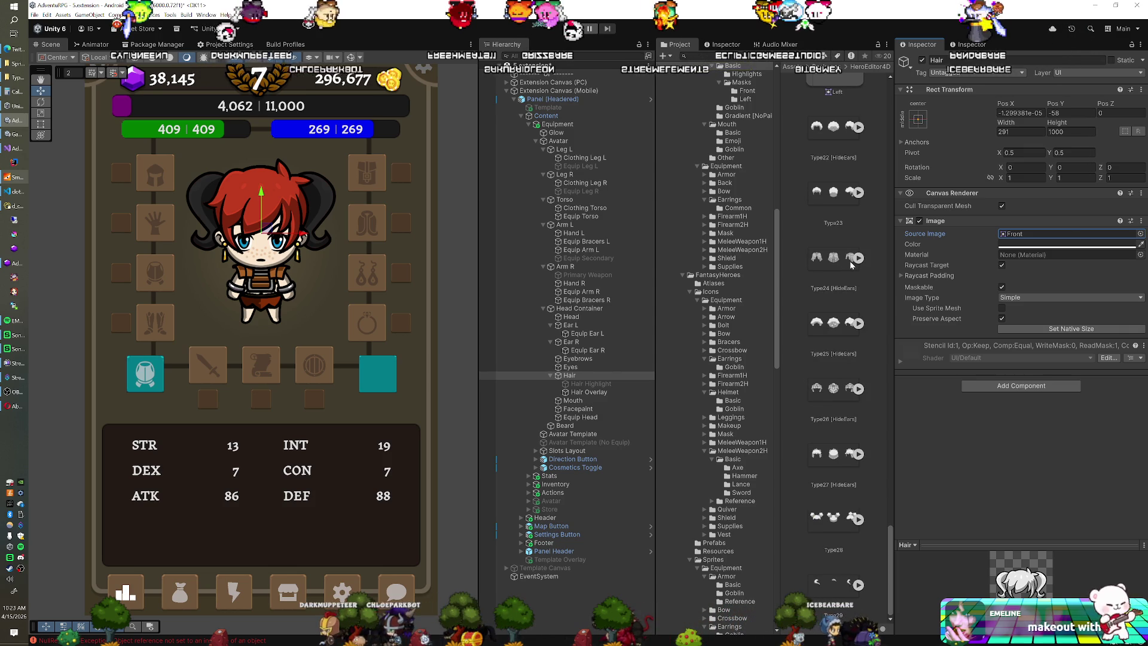
scroll(850, 264, up, 10)
scroll(851, 264, up, 3)
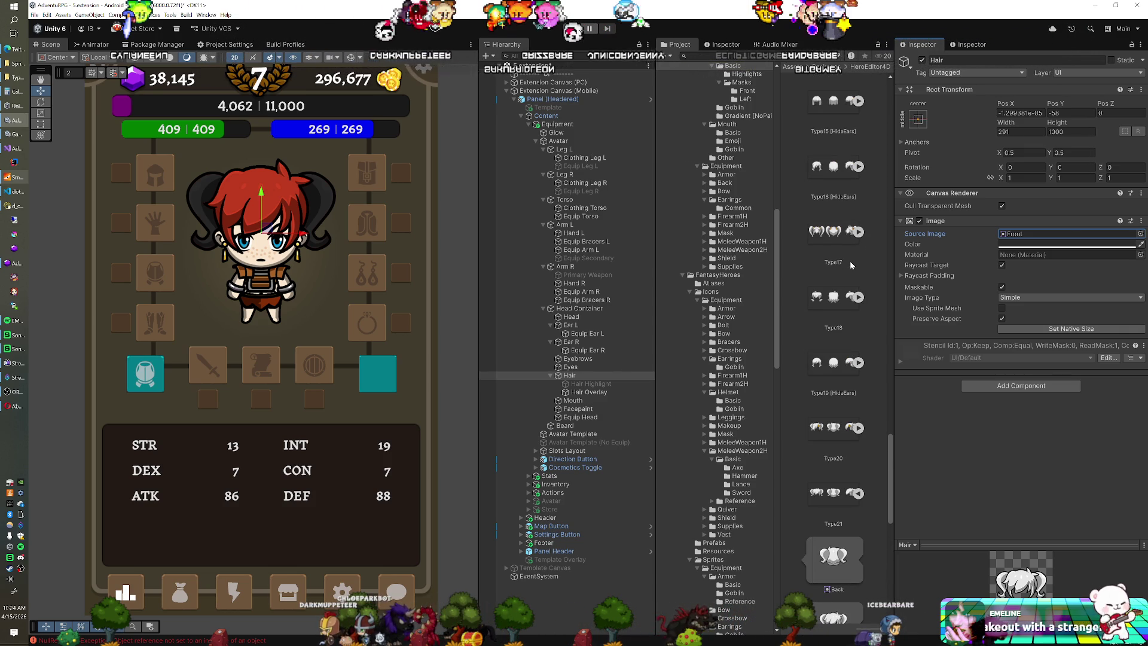
scroll(850, 260, up, 1)
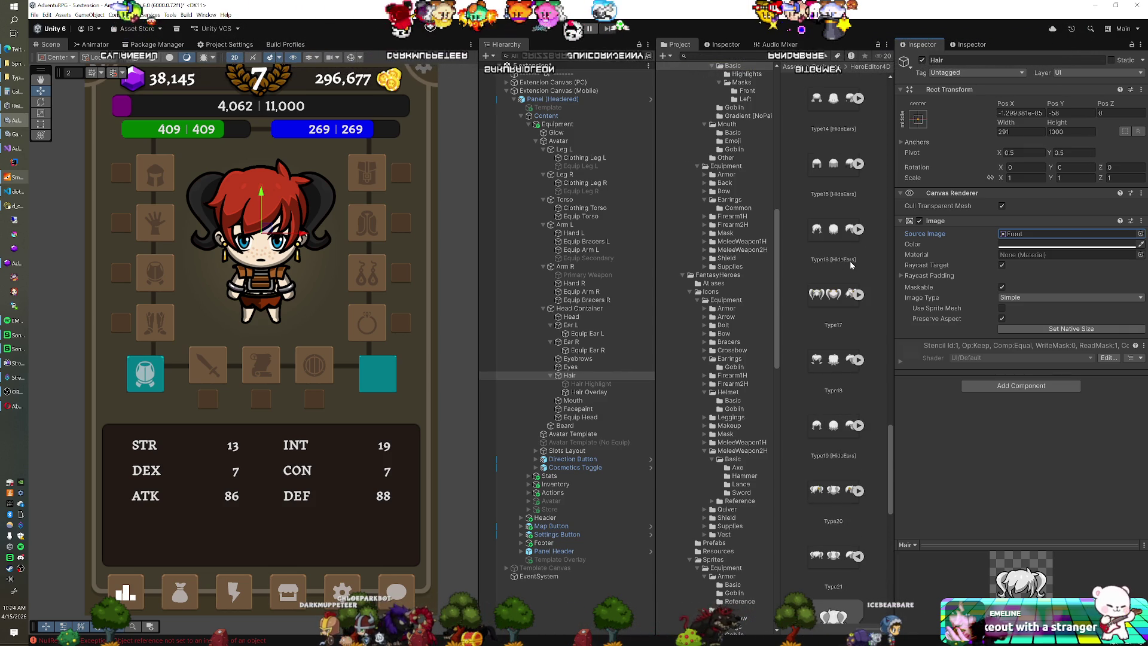
click(858, 295)
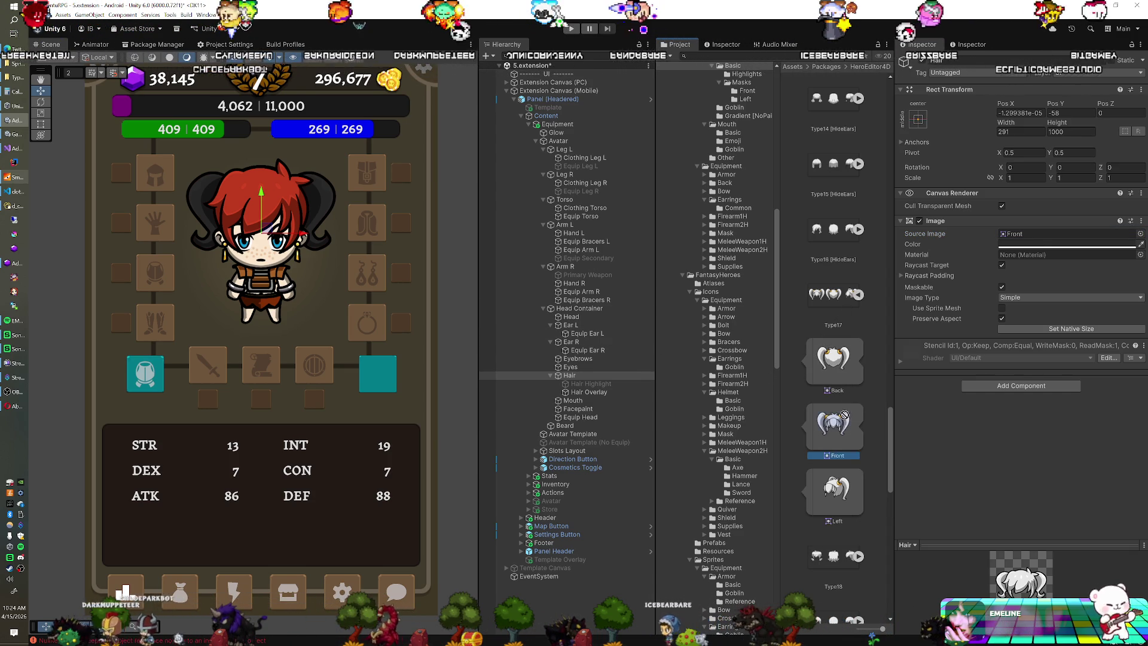
click(1034, 237)
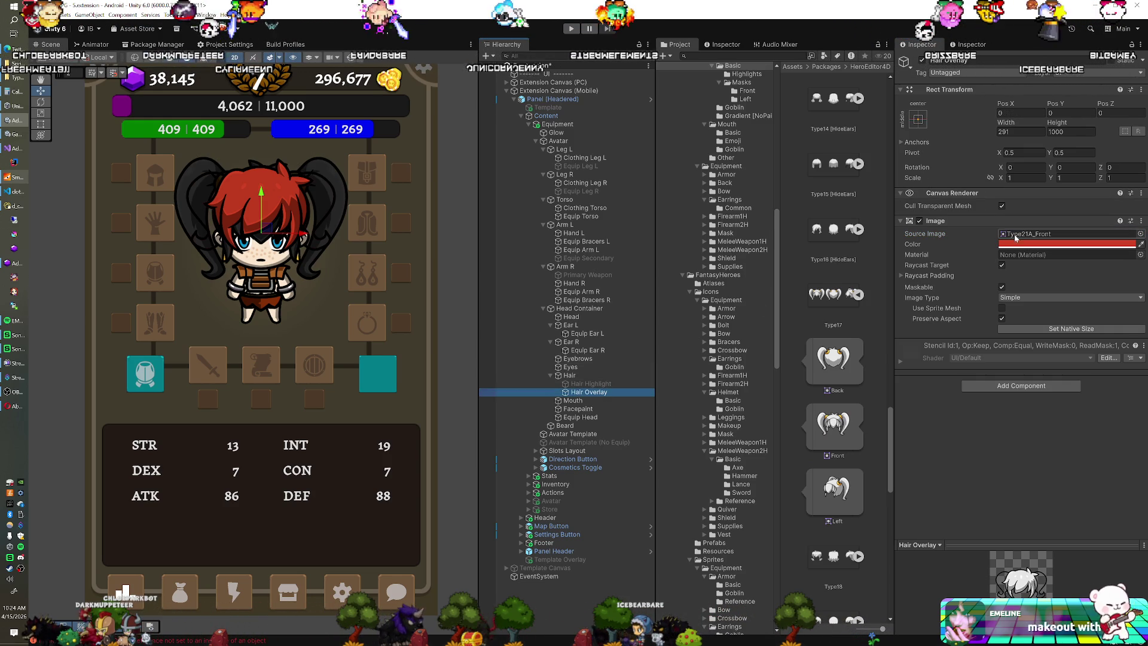
Reset the Hair Overlay colour to white and deactivate the Hair Overlay layer.
click(1046, 244)
drag(1065, 320, 1052, 299)
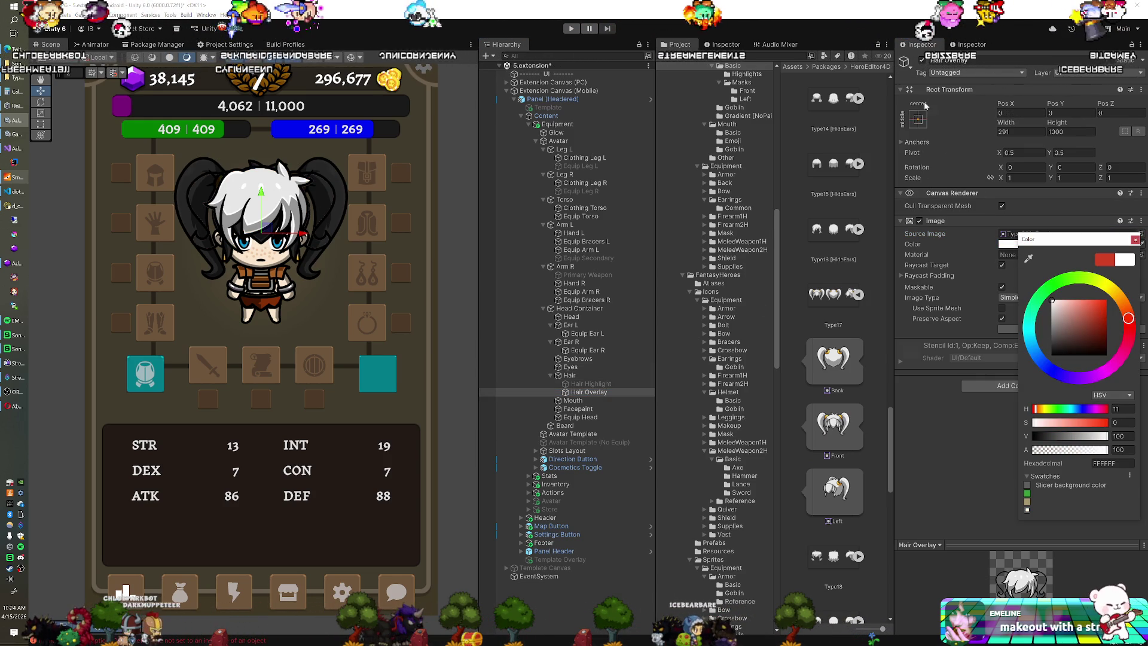
click(922, 61)
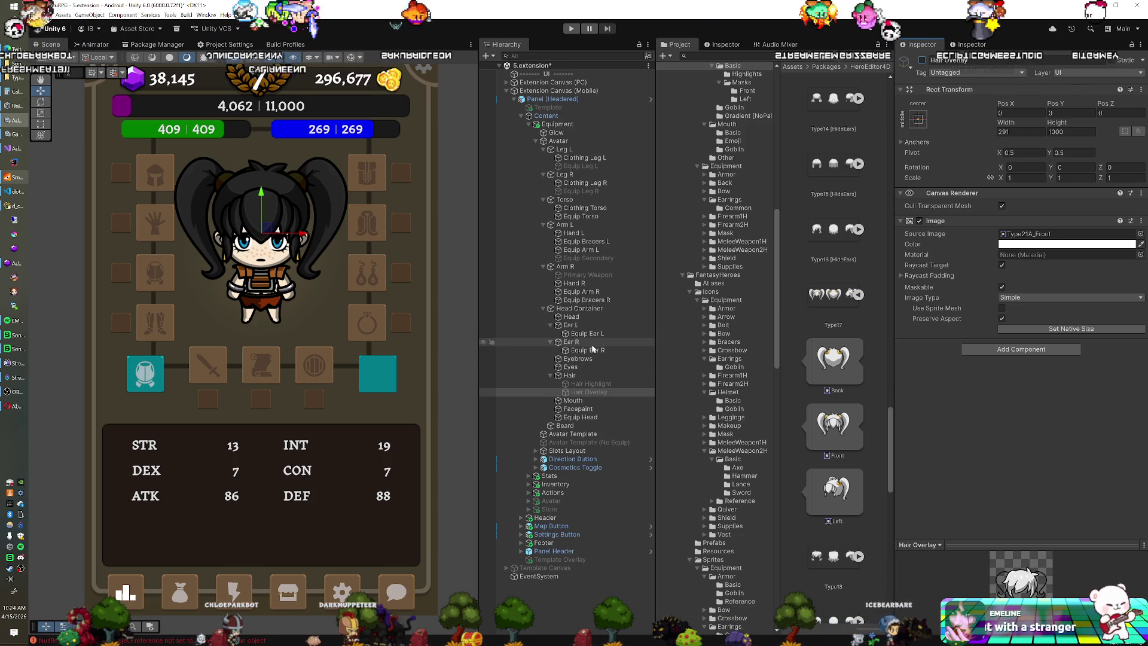
Tint the Hair image bright green (22FB00).
click(569, 375)
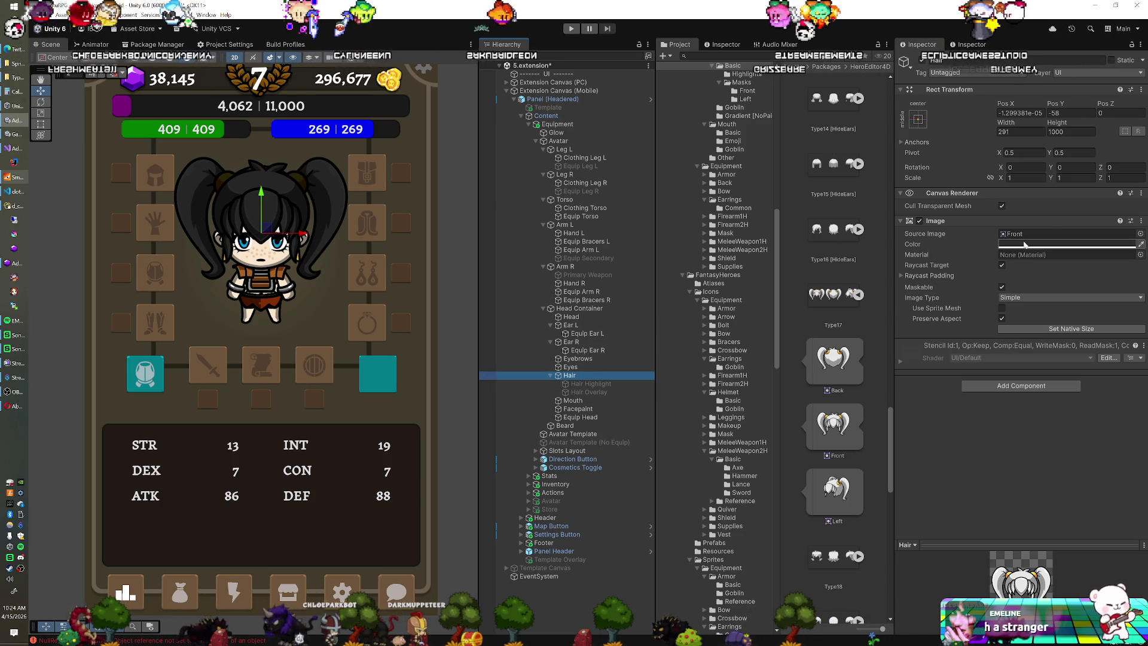
click(1039, 244)
click(1065, 276)
mouse_move(1077, 323)
mouse_down()
mouse_move(1121, 300)
mouse_move(1116, 312)
mouse_up()
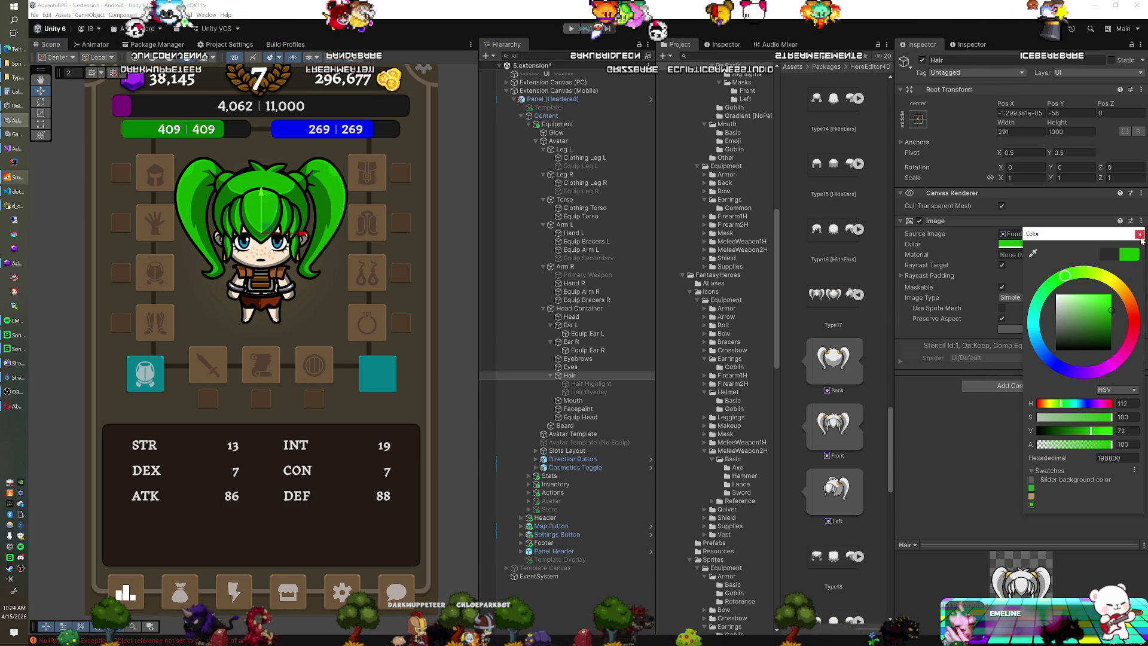
click(897, 247)
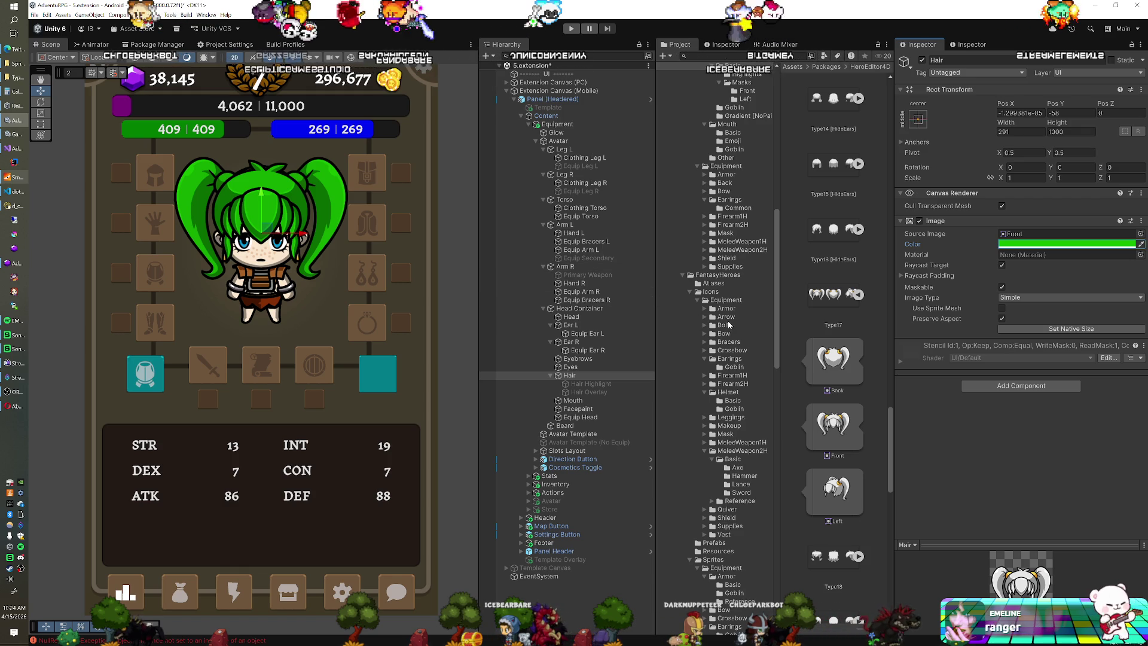
Open the Goblin armour sprites folder and show its preview in a larger floating Preview window.
scroll(726, 324, down, 2)
scroll(728, 323, down, 15)
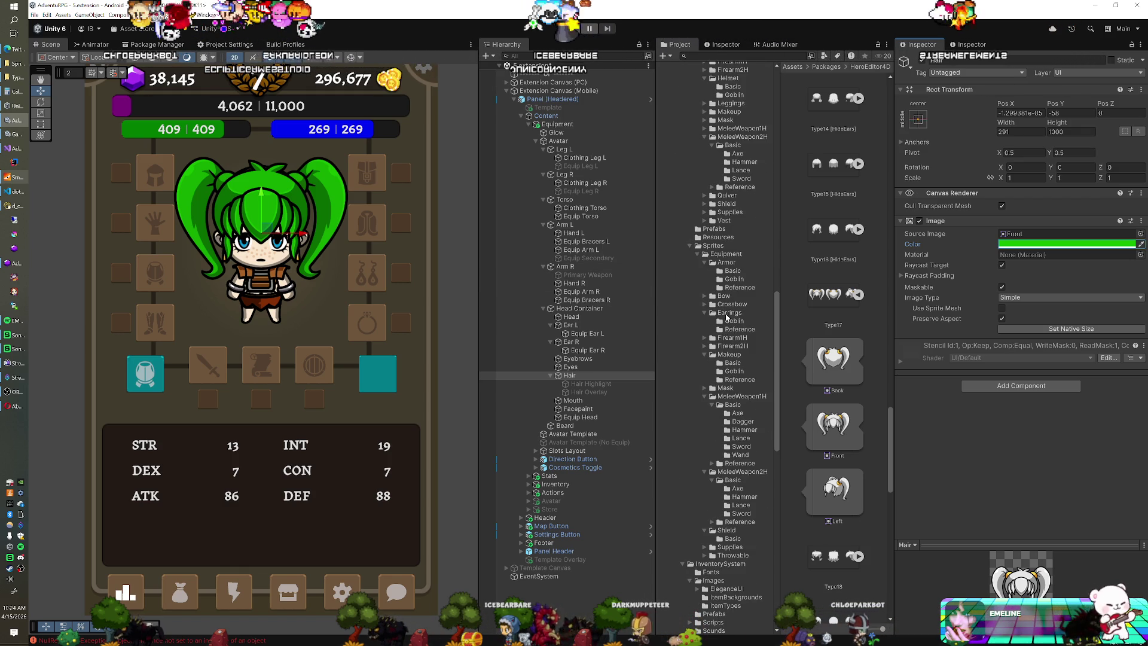
scroll(726, 317, down, 2)
click(734, 247)
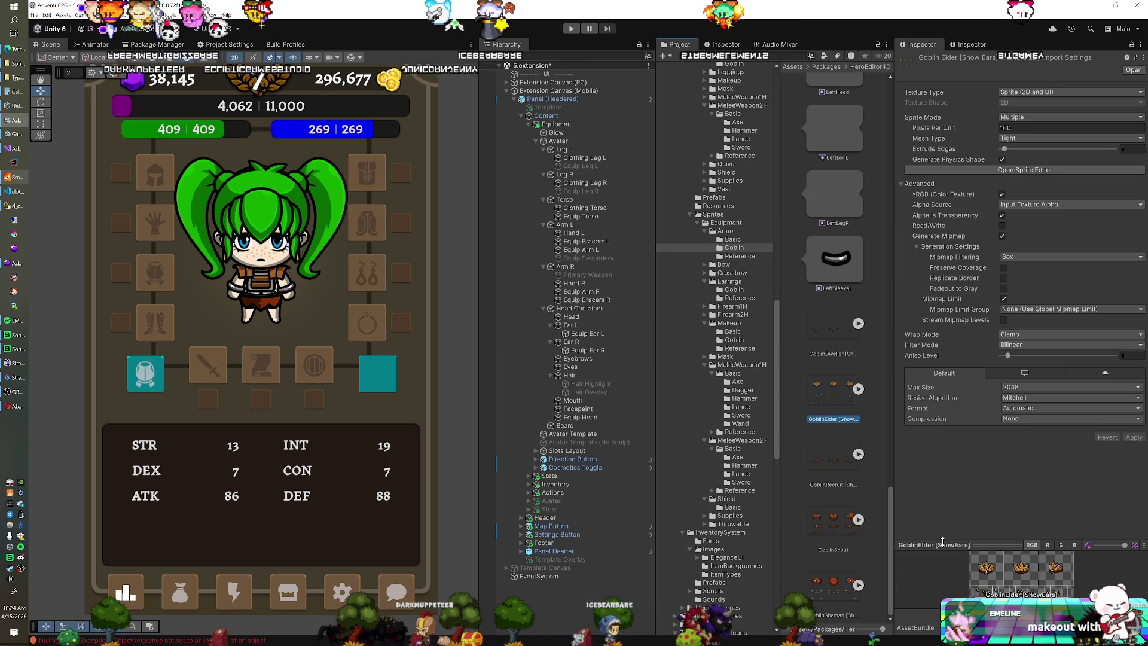
right_click(942, 541)
click(944, 544)
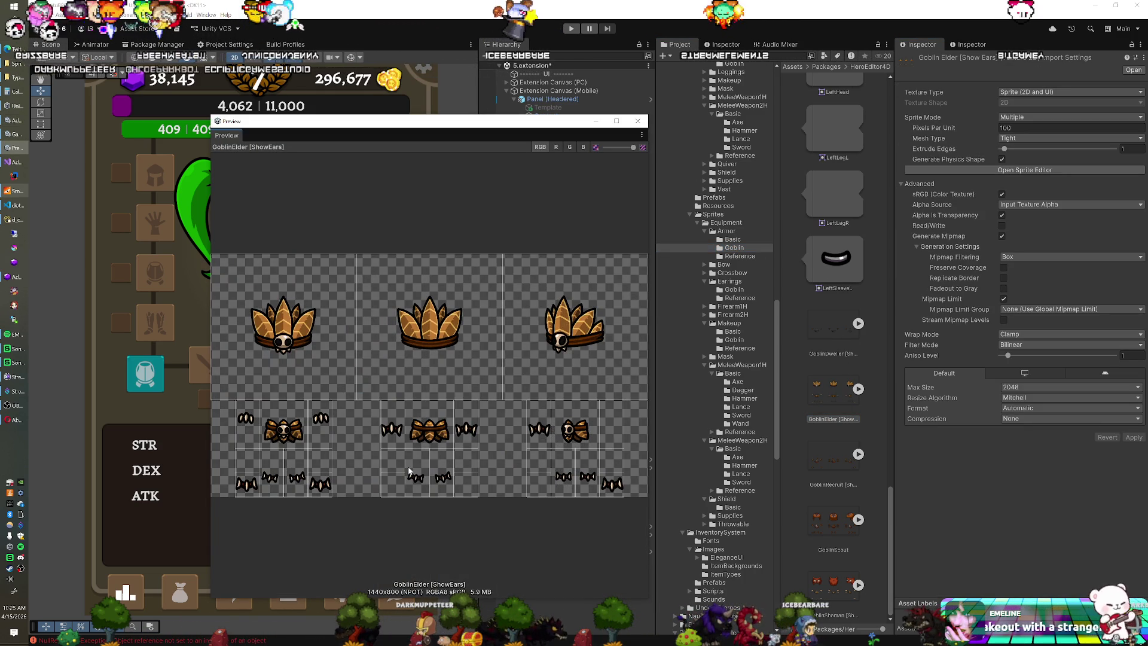
Compare the GoblinScout and GoblinShaman helmet sprite sheets, then close the Preview window.
click(823, 518)
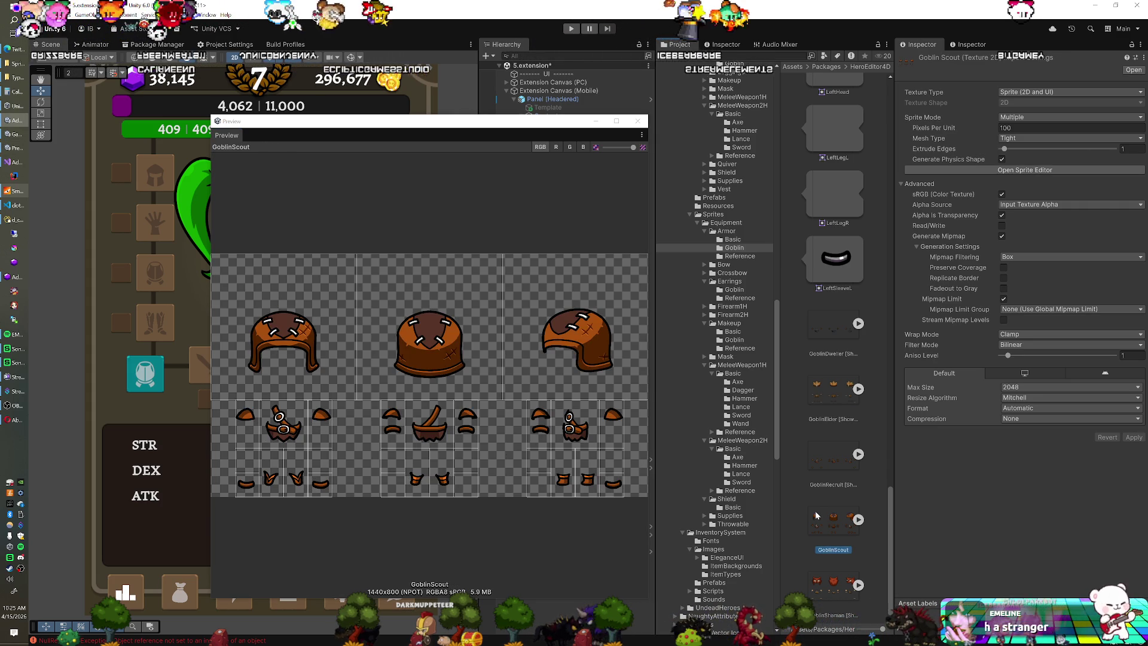
click(836, 588)
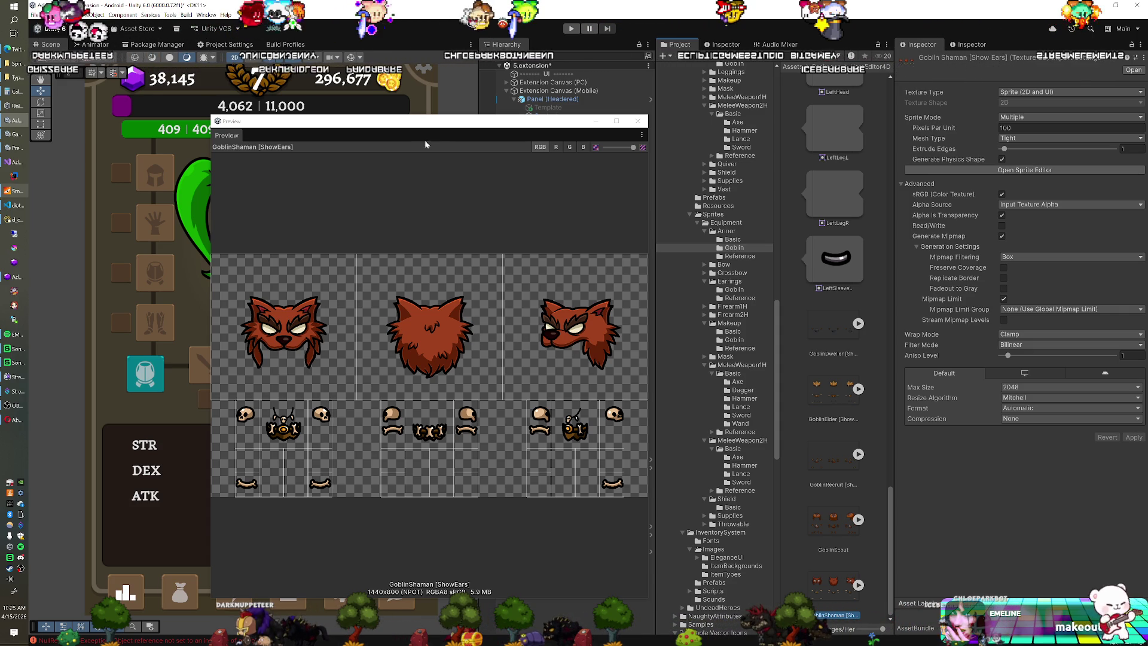
click(638, 121)
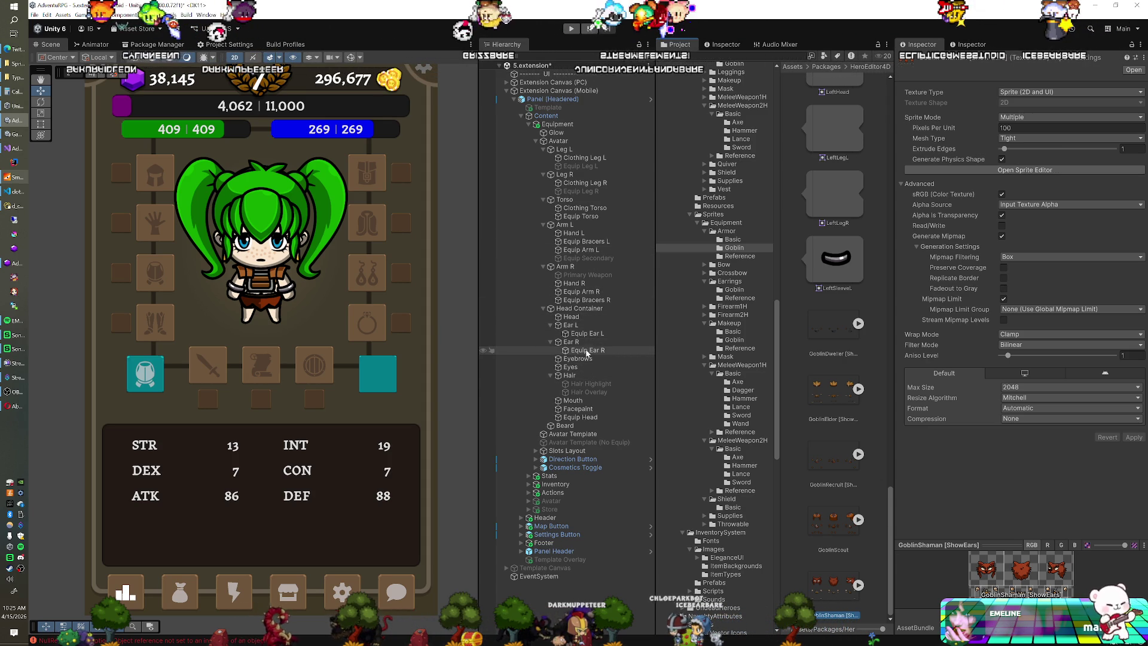
Assign the FrontHead sprite to Equip Head and enable its Image so the red goblin mask shows.
click(585, 418)
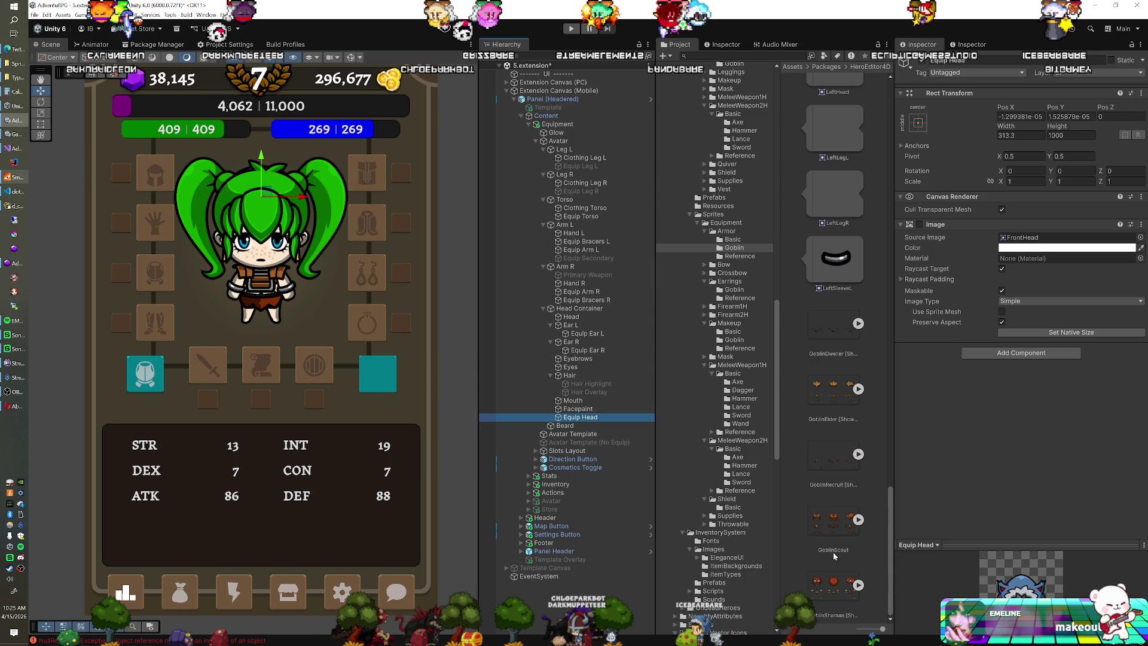
scroll(826, 439, down, 5)
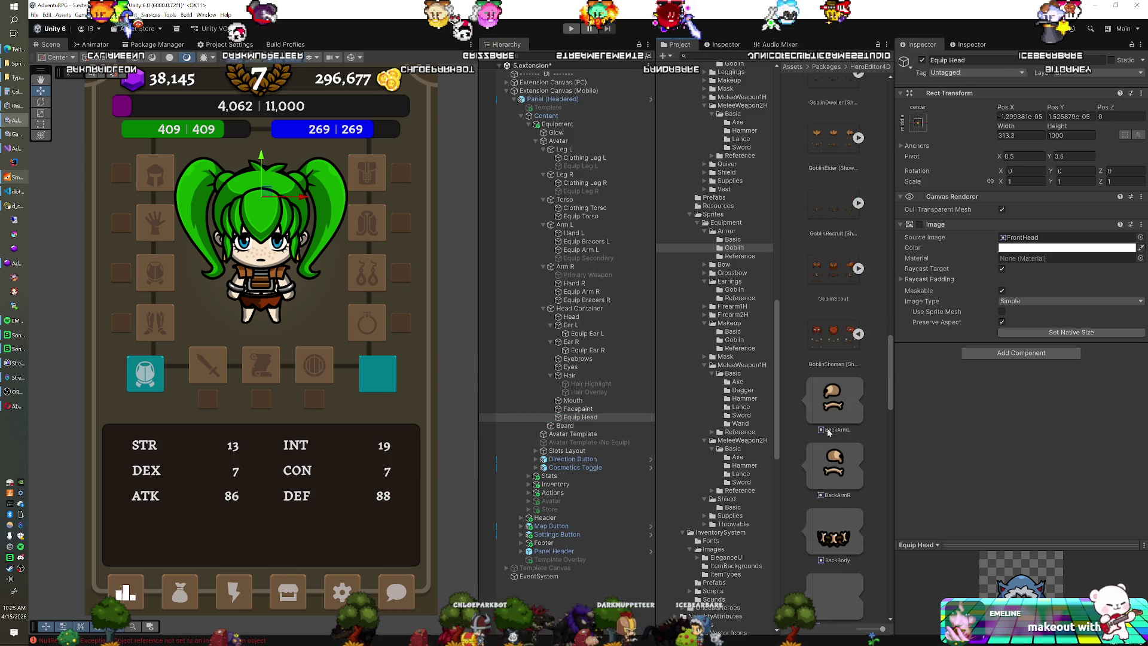
scroll(826, 427, down, 10)
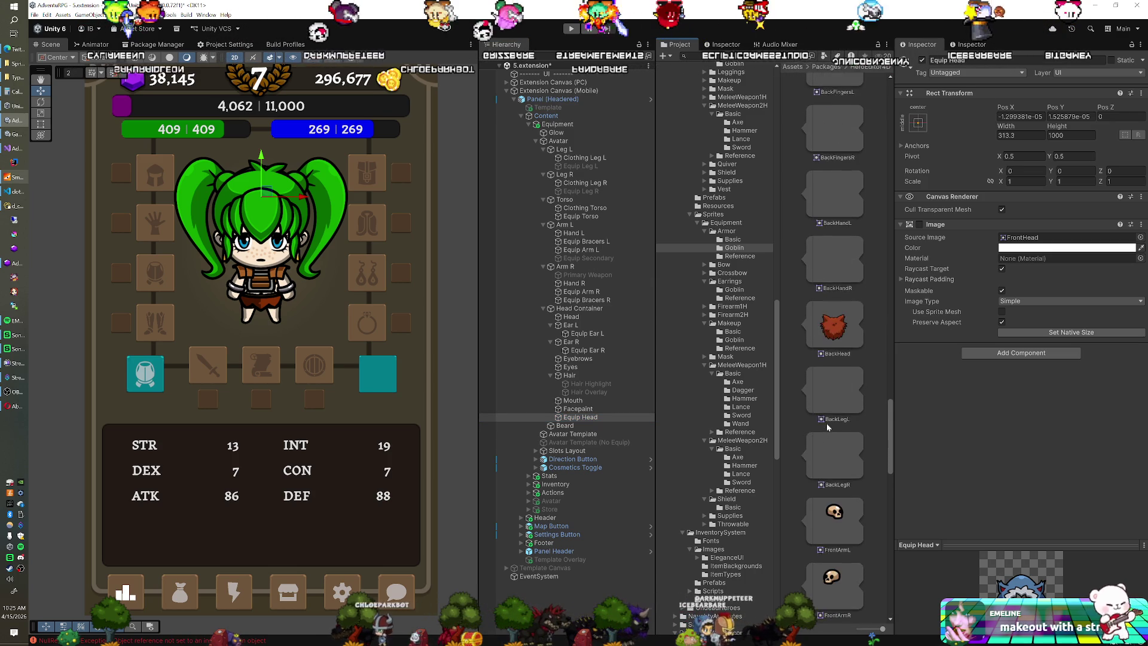
scroll(829, 433, down, 3)
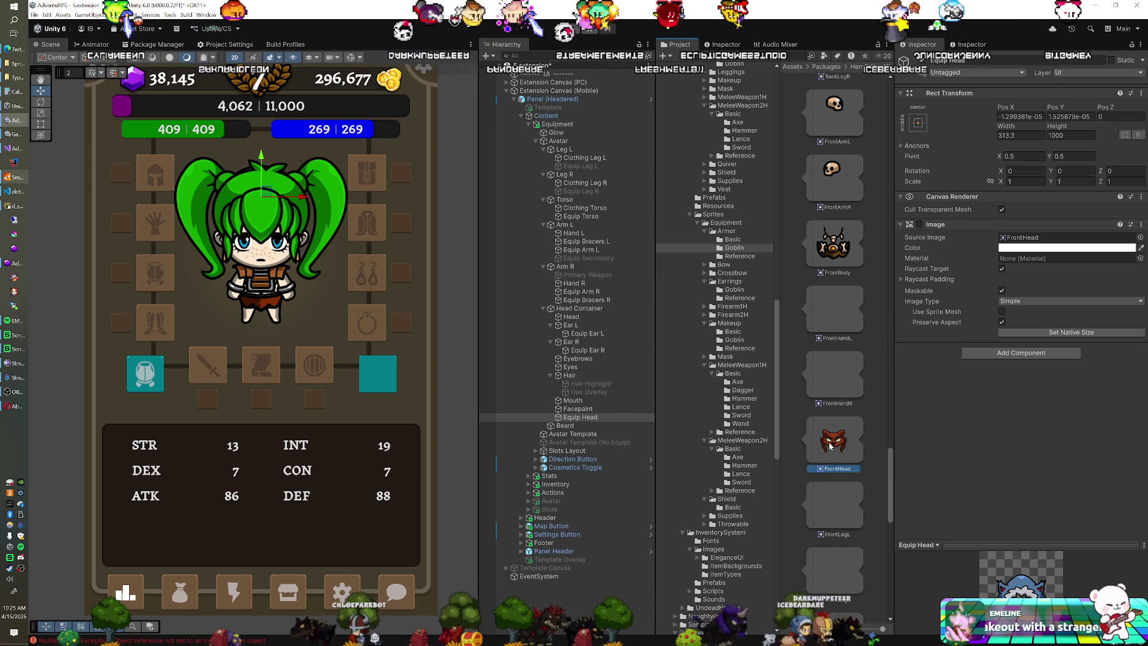
drag(831, 439, 1038, 241)
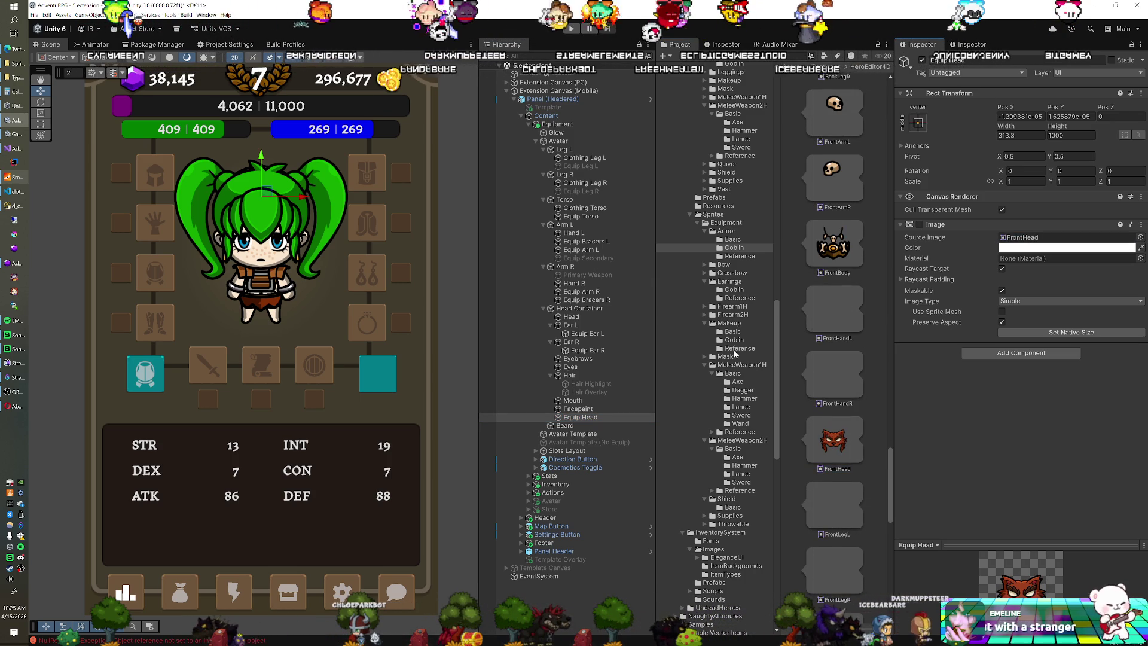
click(919, 224)
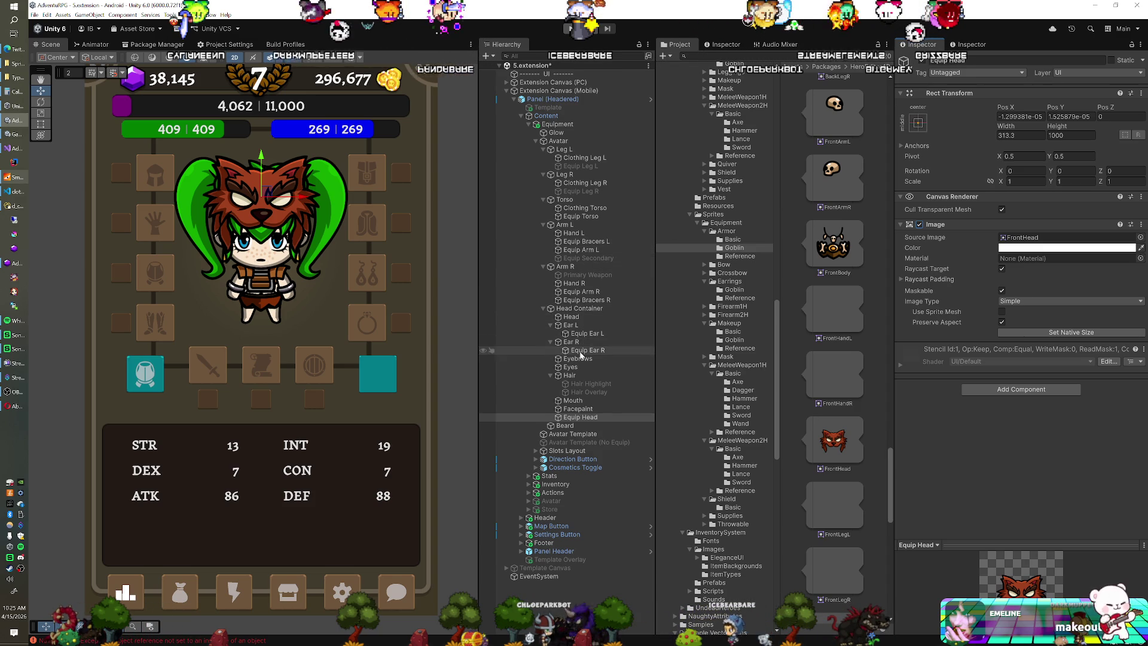
click(578, 377)
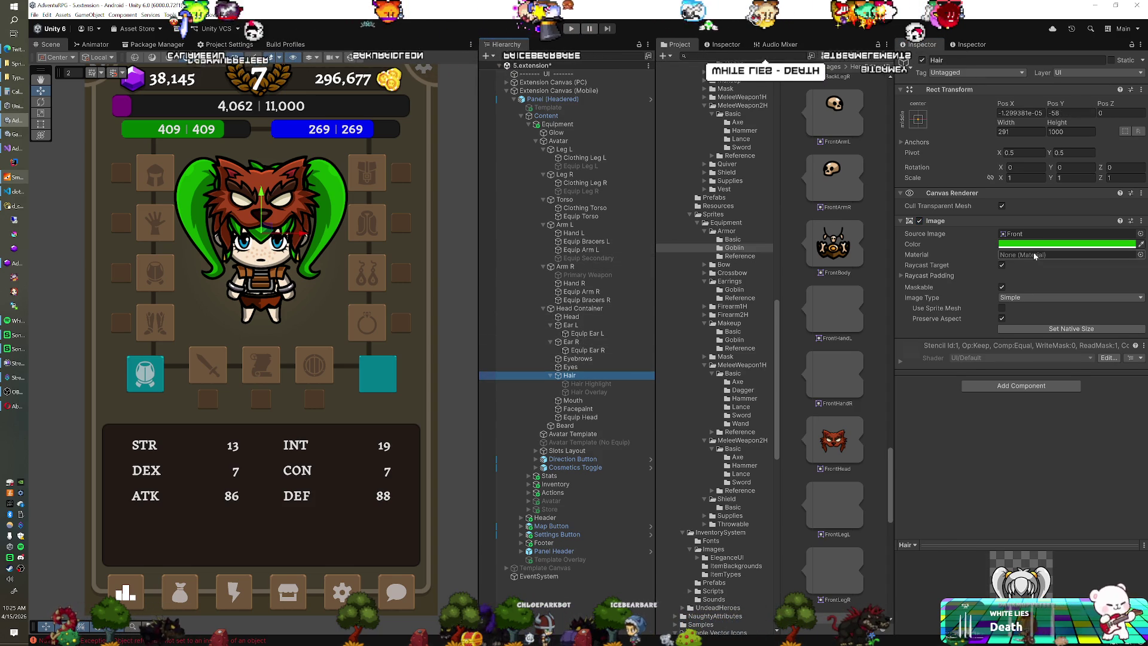
Swap the Hair sprite for a short front hairstyle, try nudging it lower, and undo the move.
click(1039, 233)
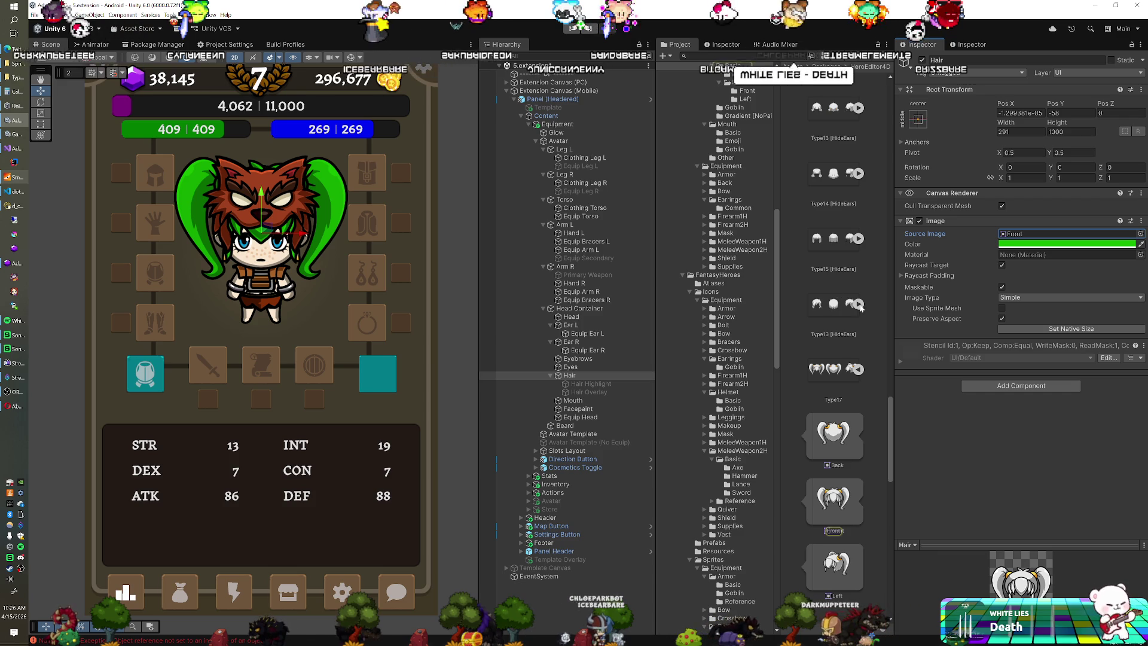
mouse_move(835, 436)
mouse_down()
mouse_move(957, 299)
mouse_move(1044, 239)
mouse_up()
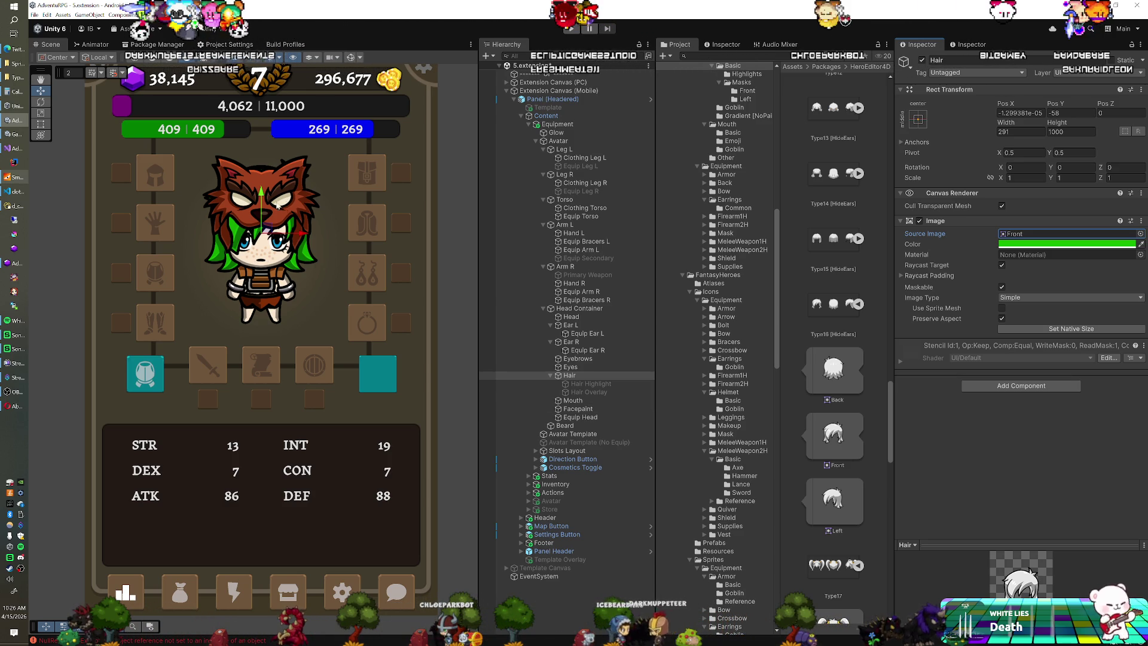
drag(261, 193, 261, 196)
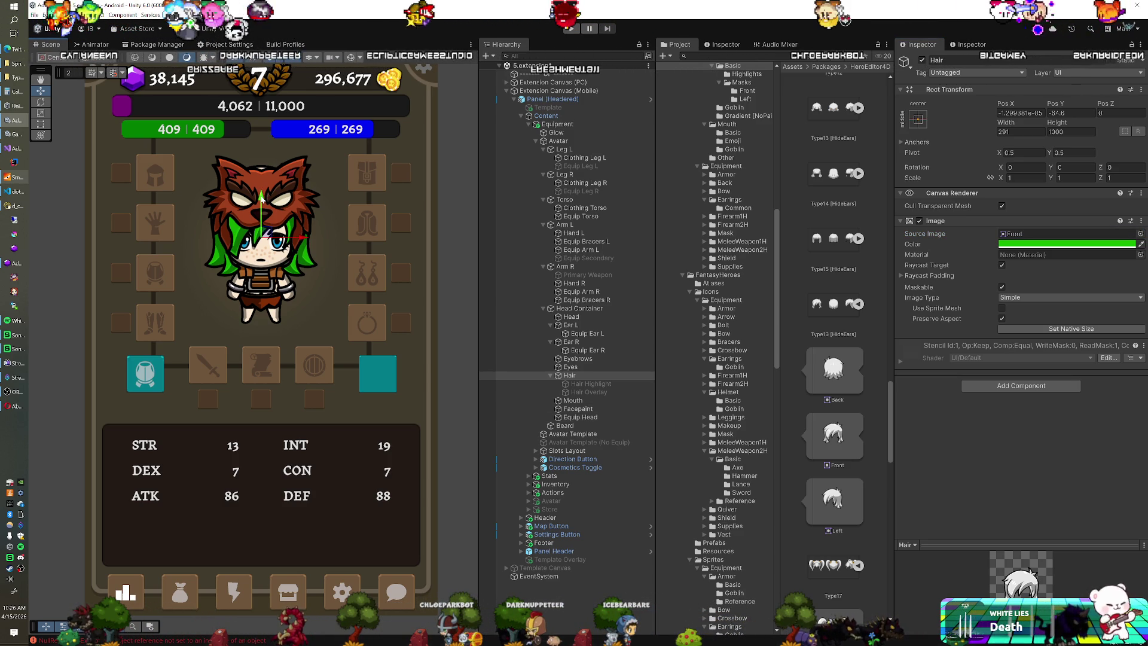
key(ctrl+z)
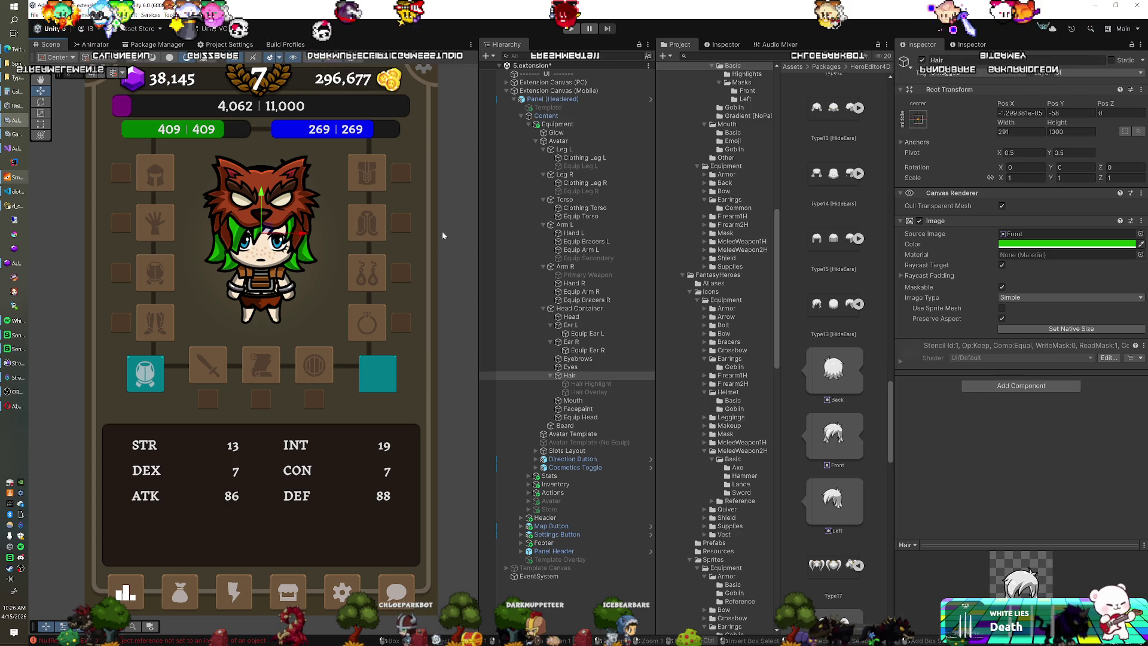
click(323, 179)
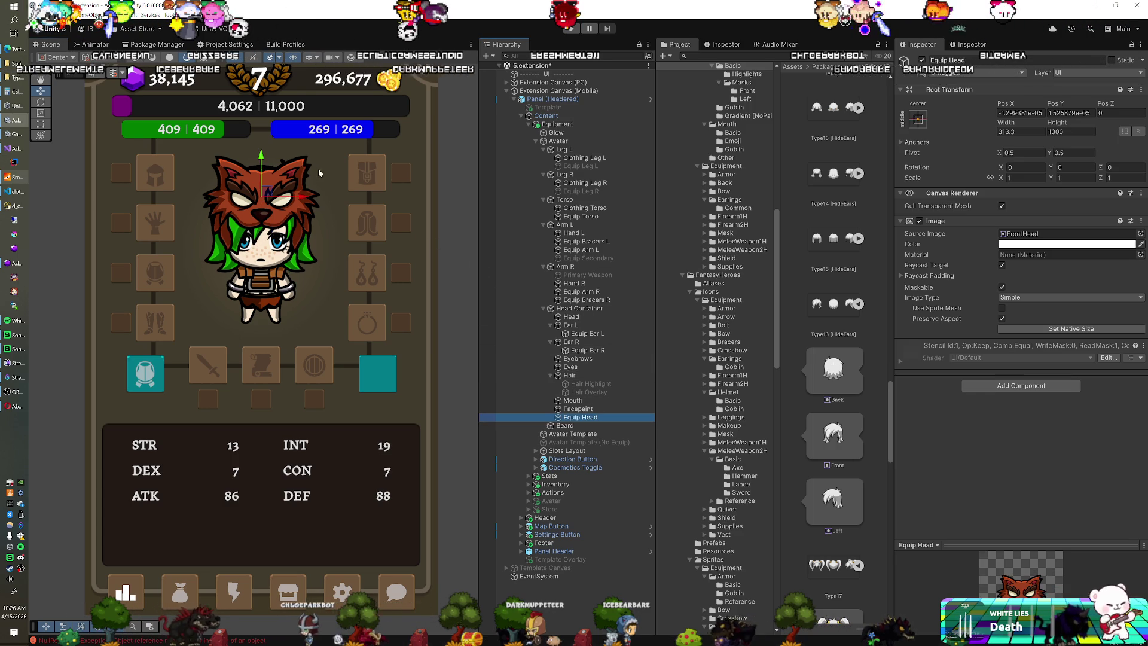
Nudge the wolf mask slightly upward and open the Sprites > Equipment > Armor > Basic folder.
drag(261, 157, 262, 153)
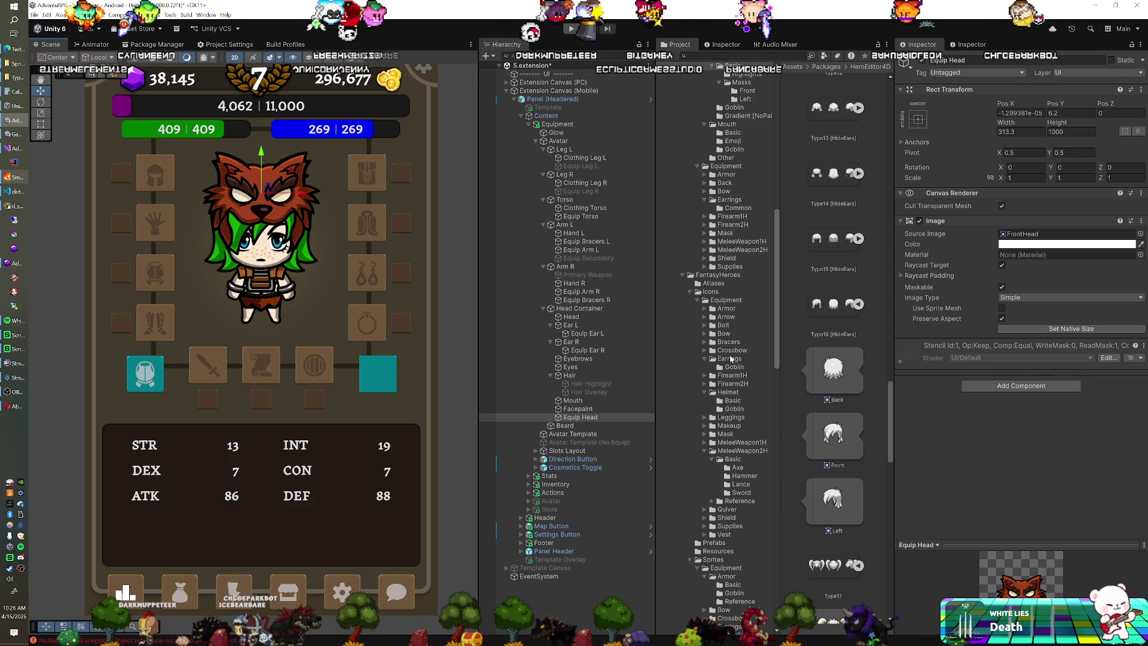
scroll(735, 367, down, 5)
scroll(735, 367, down, 5)
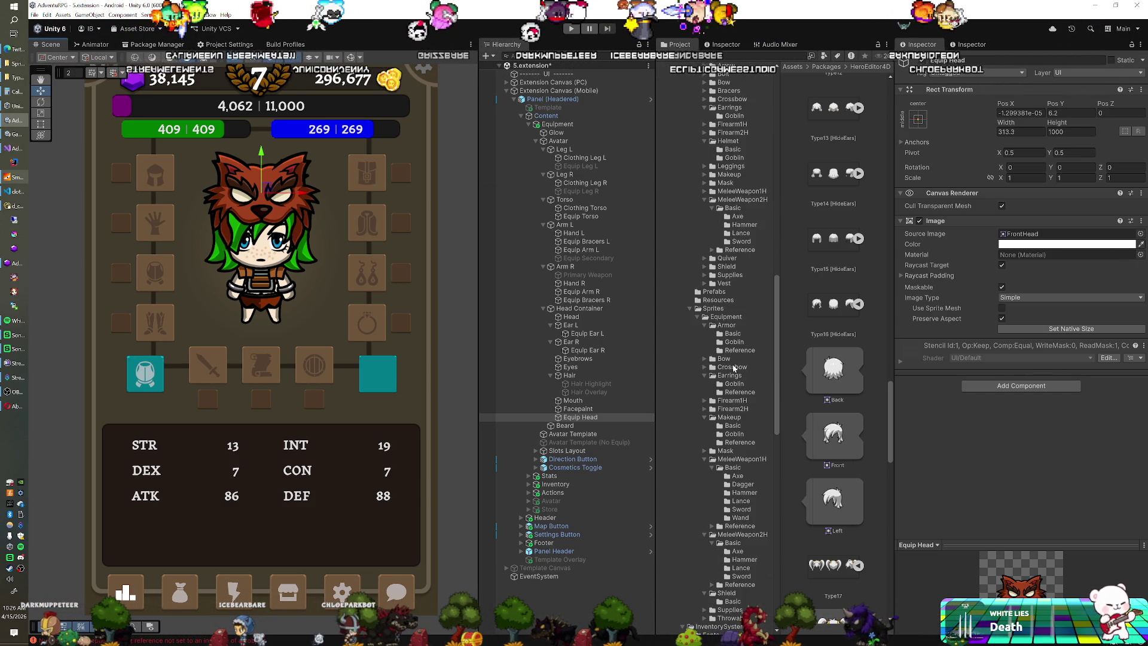
scroll(734, 367, down, 3)
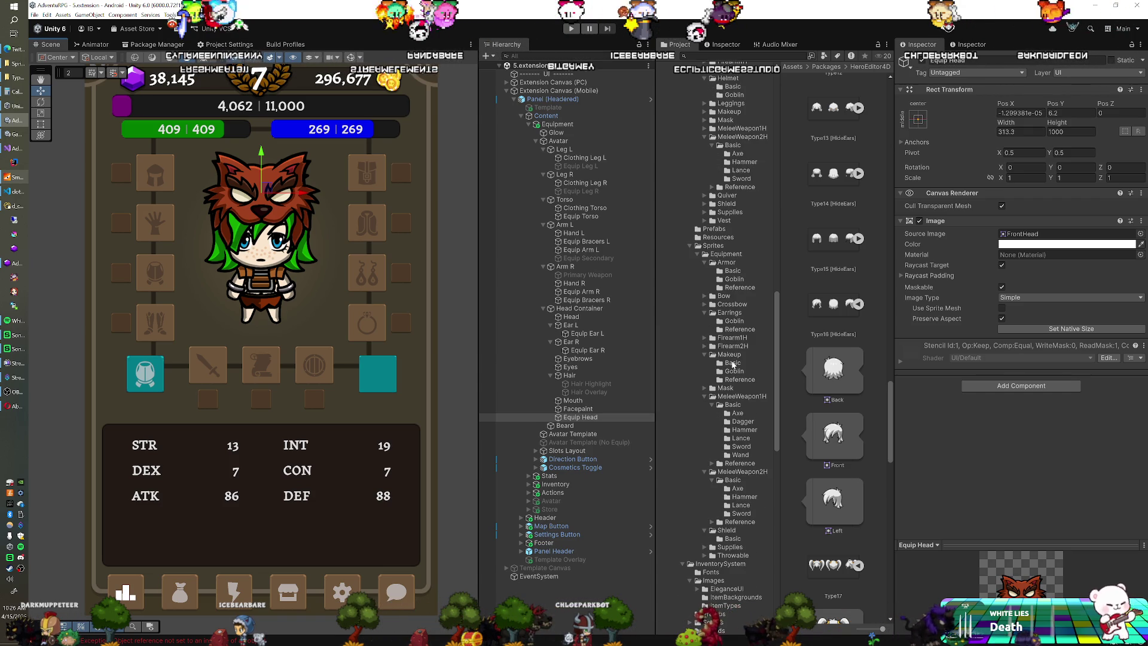
click(733, 262)
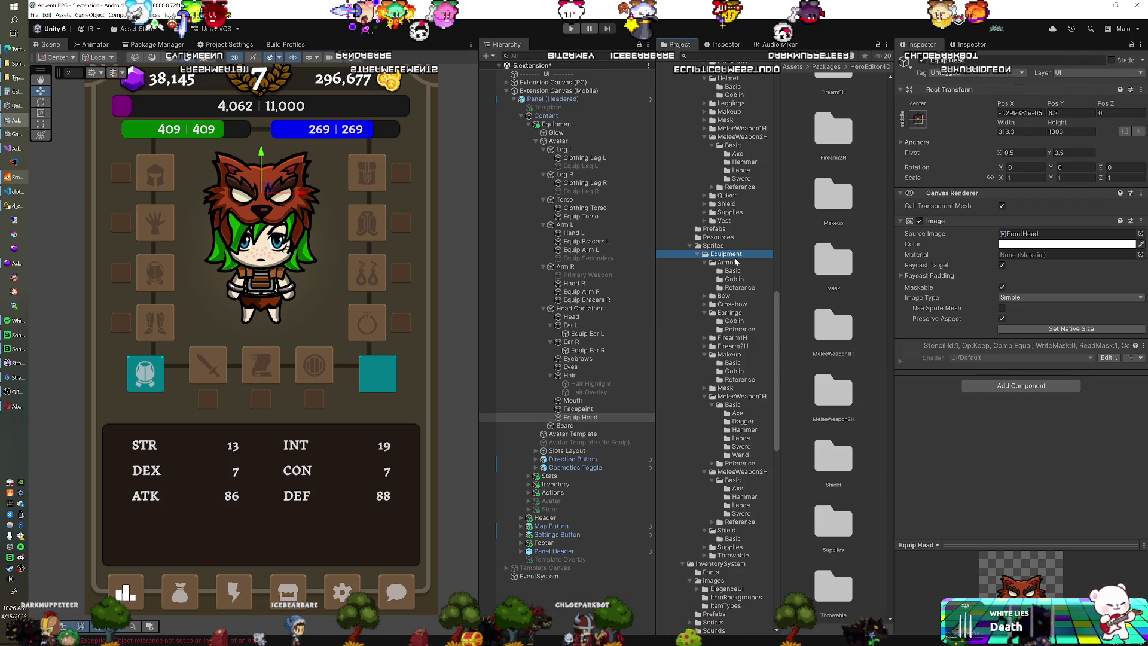
click(733, 271)
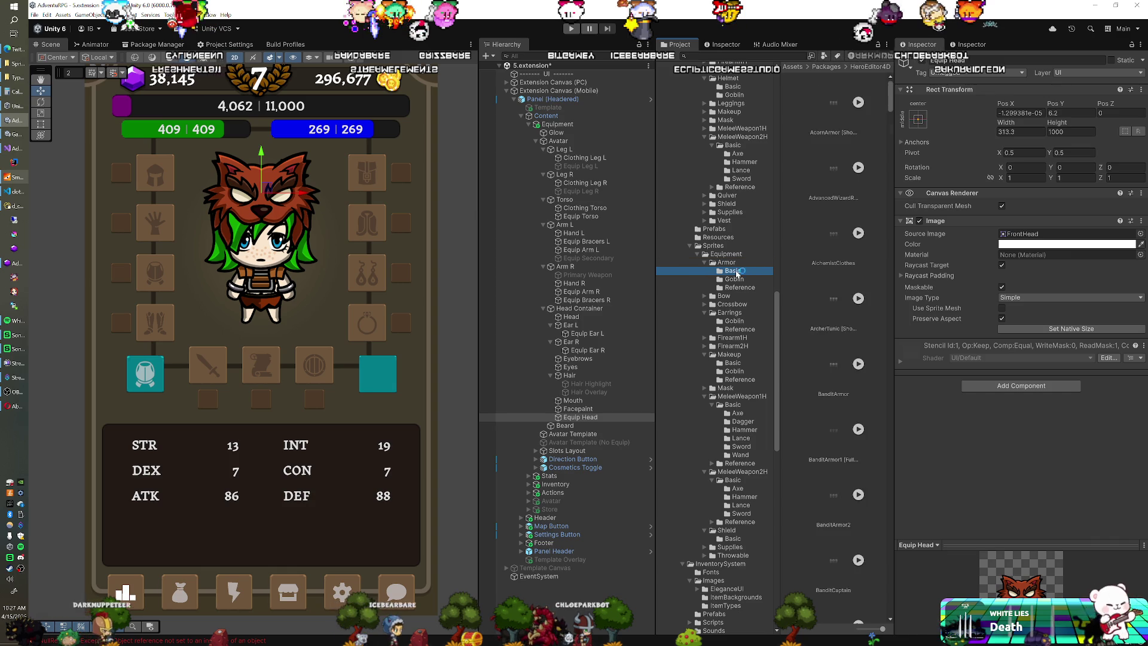
Try the blue hood FrontHead sprite on Equip Head, then revert to the wolf mask.
scroll(839, 267, down, 10)
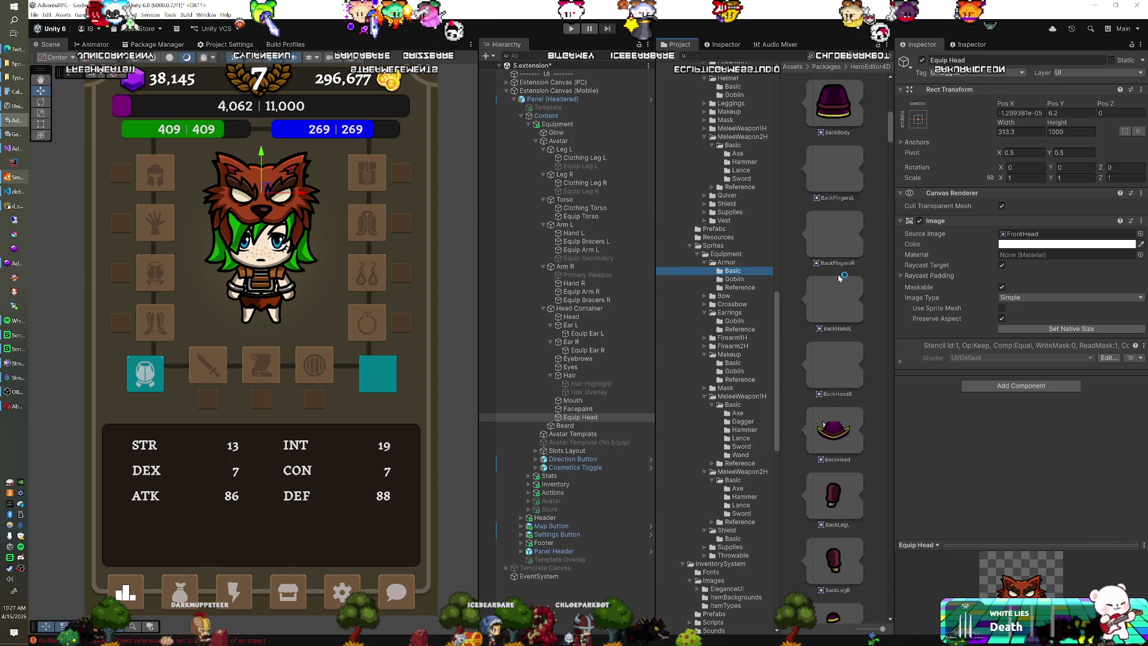
scroll(839, 279, down, 10)
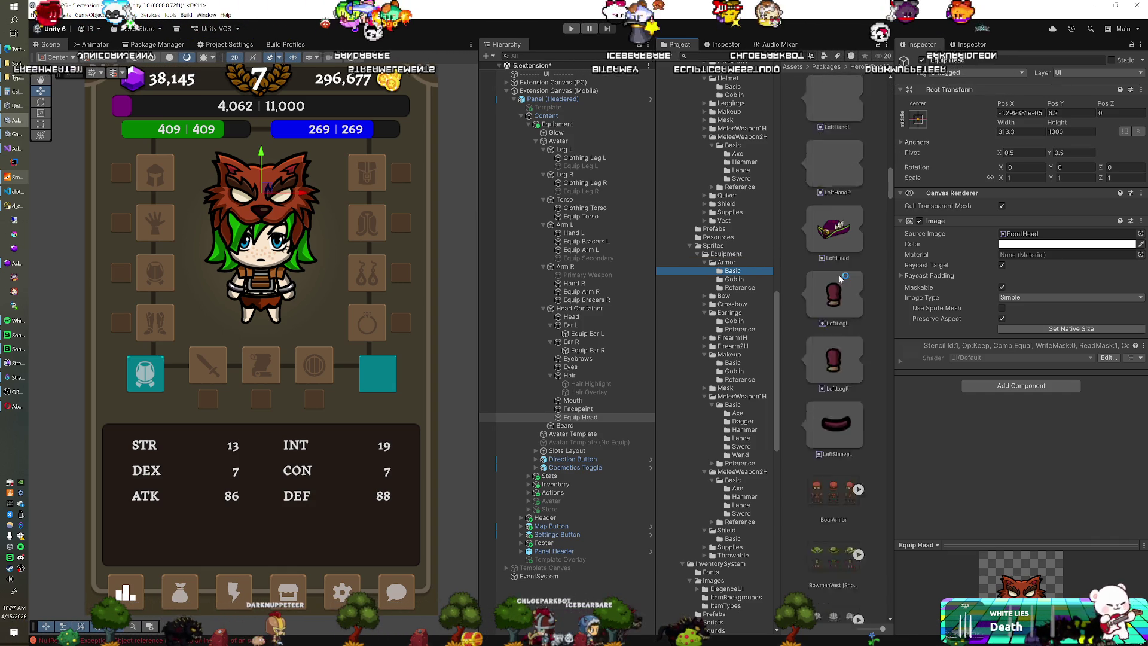
scroll(840, 278, up, 5)
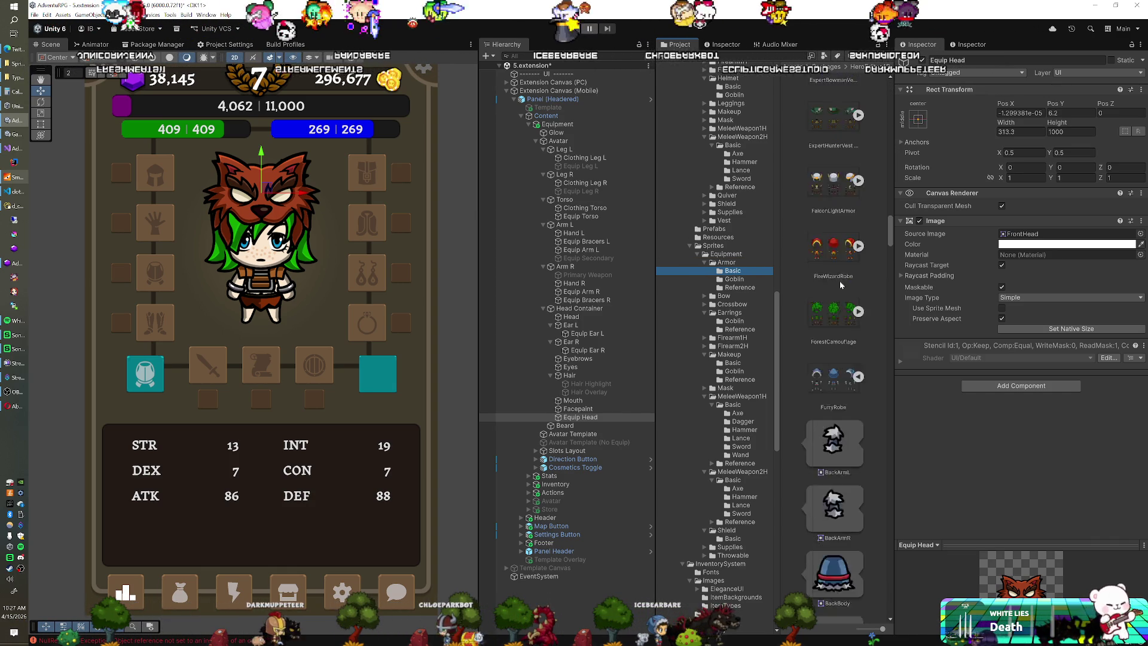
scroll(840, 283, down, 8)
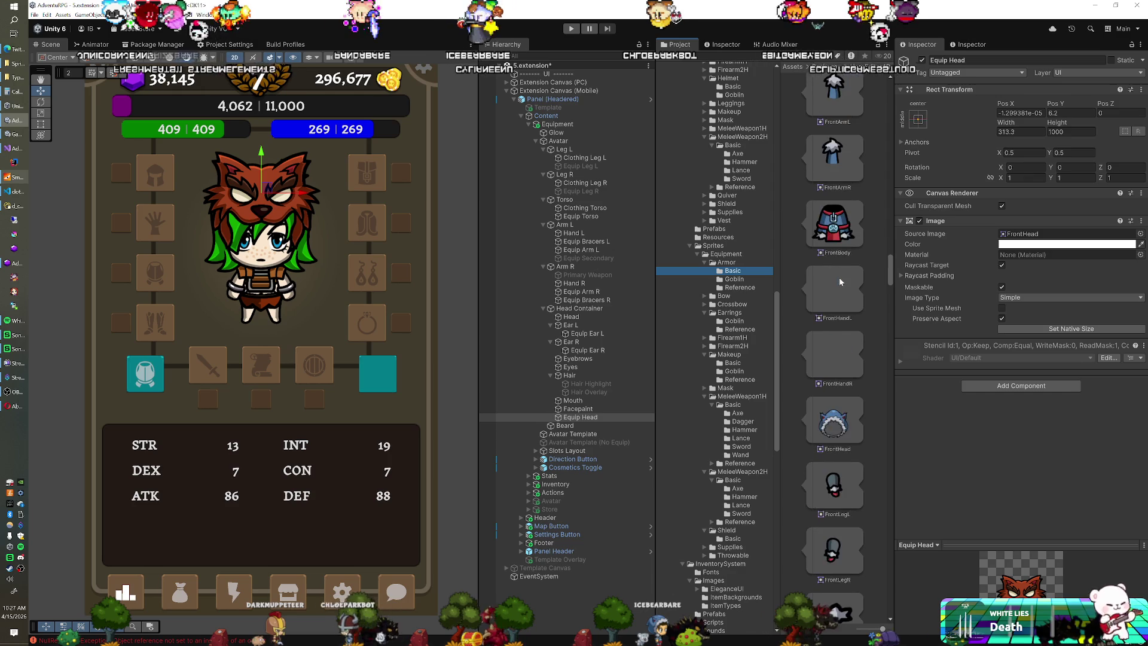
drag(832, 351, 1065, 234)
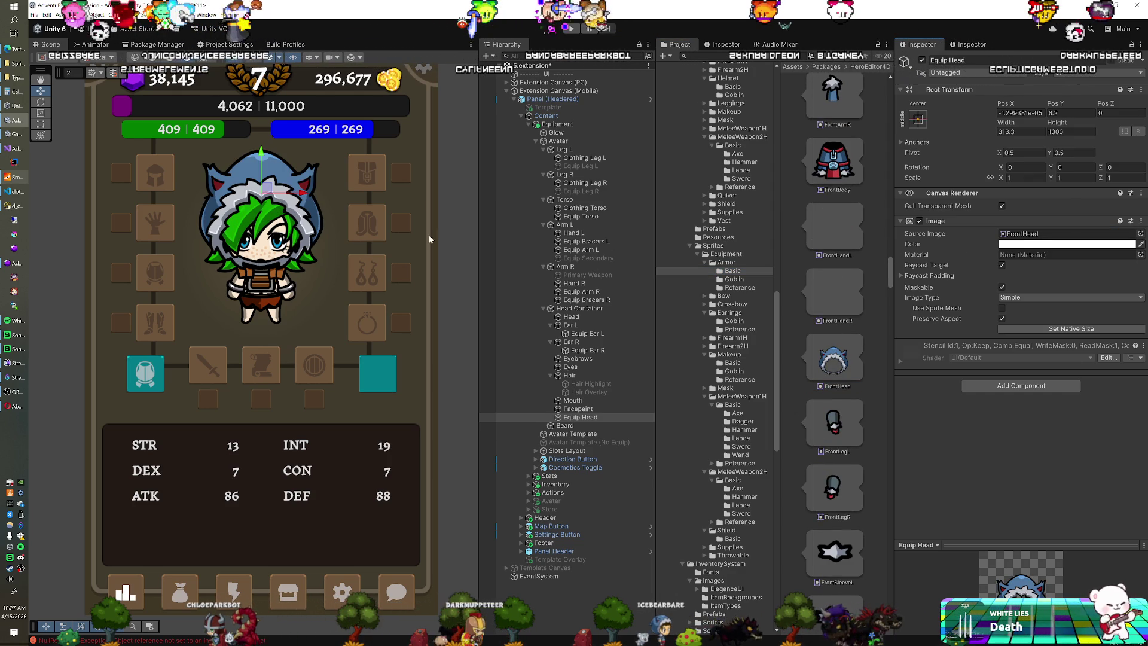
drag(261, 152, 262, 157)
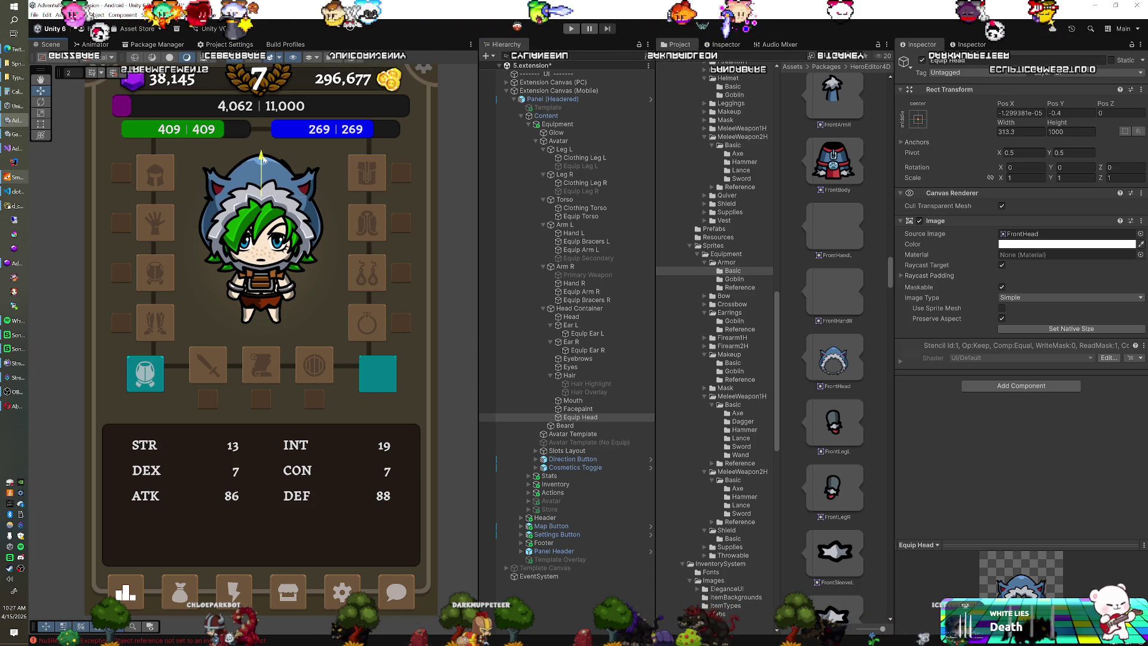
key(ctrl+z)
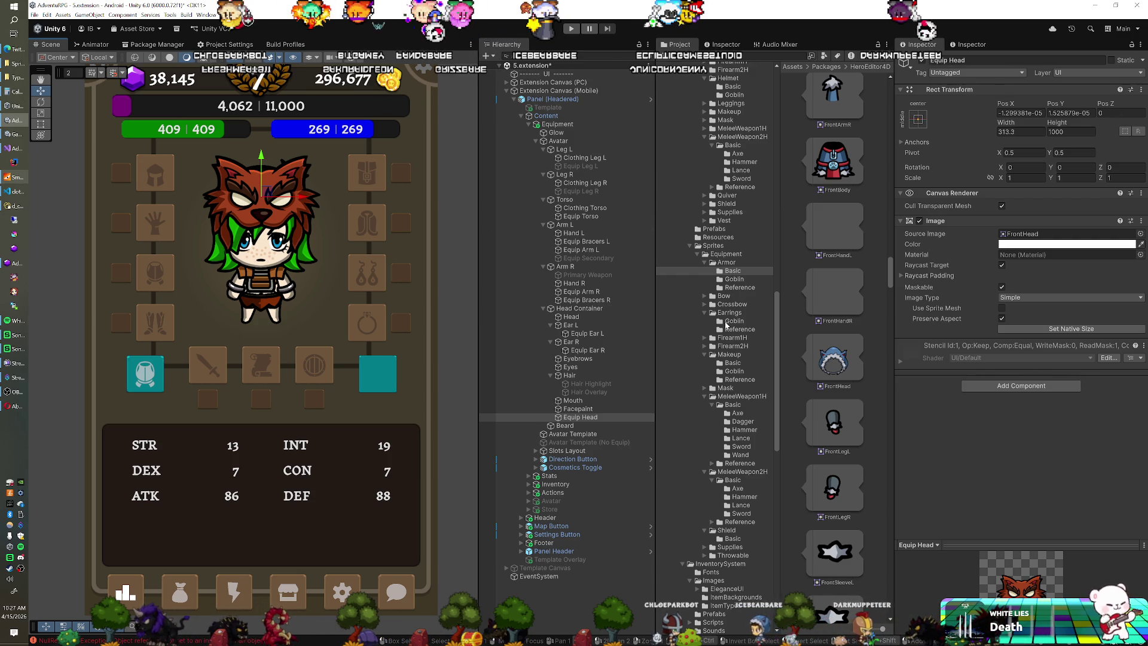
scroll(731, 369, down, 3)
Set Equip Head's Source Image to the black FrontHead helmet sprite, replacing the wolf mask.
scroll(731, 369, up, 3)
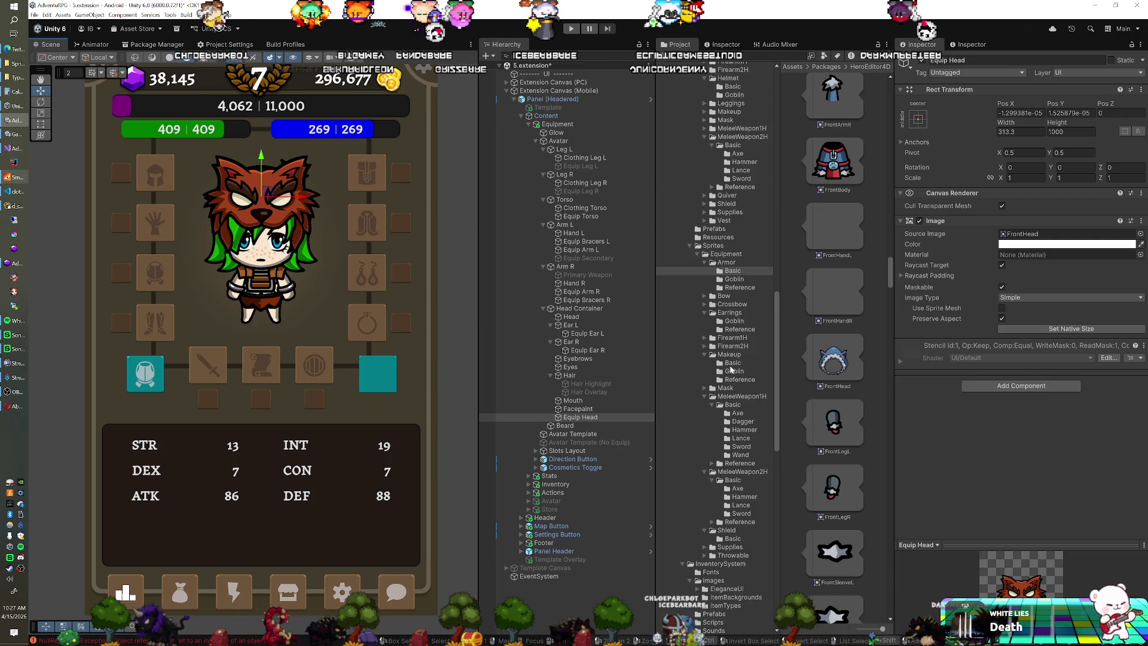
scroll(859, 303, down, 10)
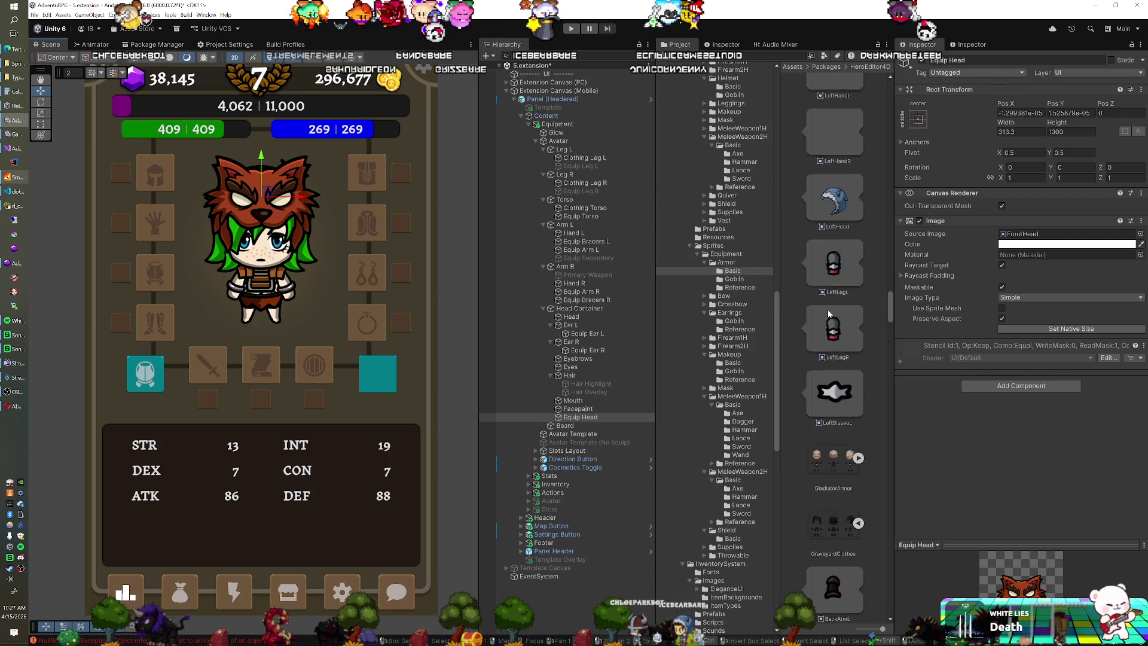
scroll(829, 314, down, 3)
scroll(828, 314, down, 10)
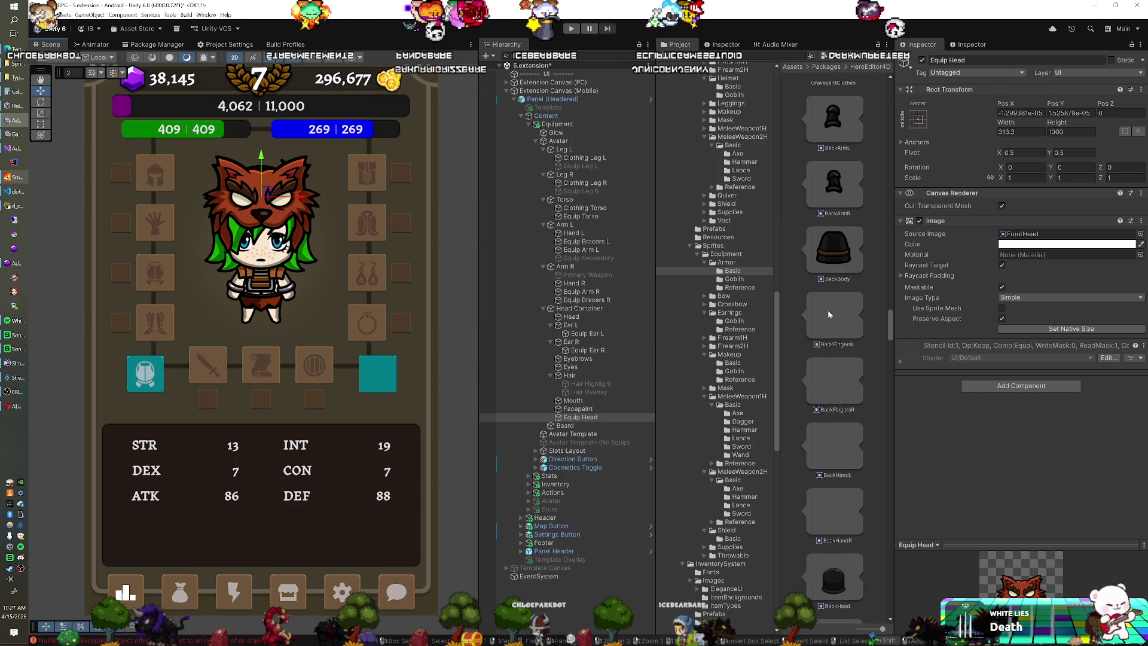
scroll(827, 310, down, 10)
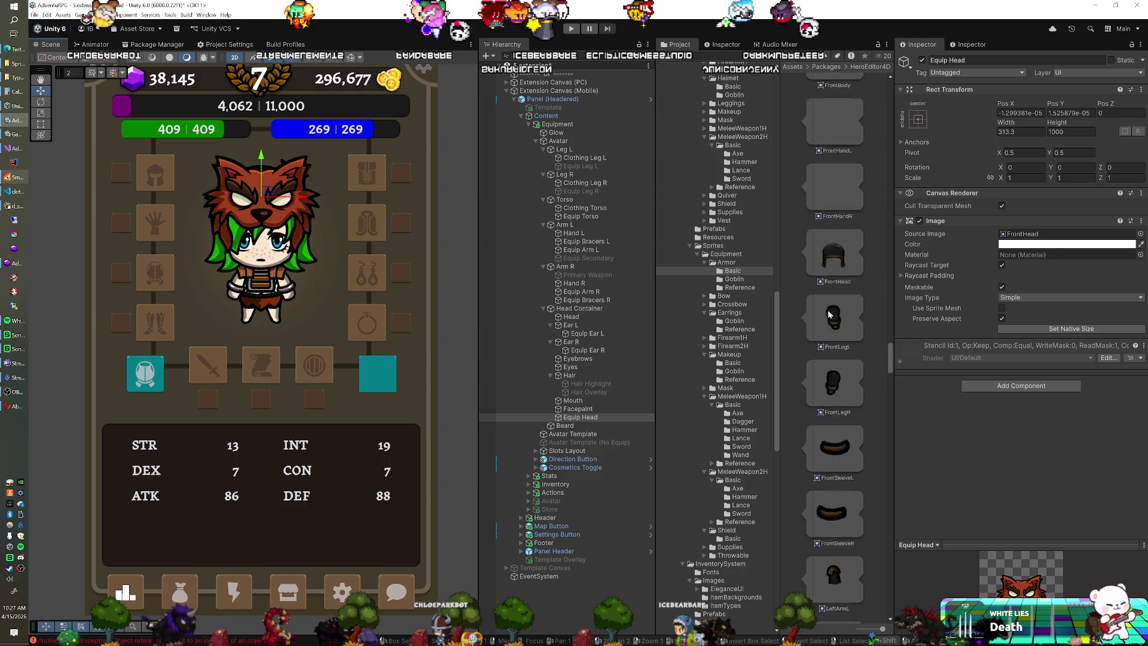
scroll(827, 310, down, 4)
scroll(828, 310, up, 10)
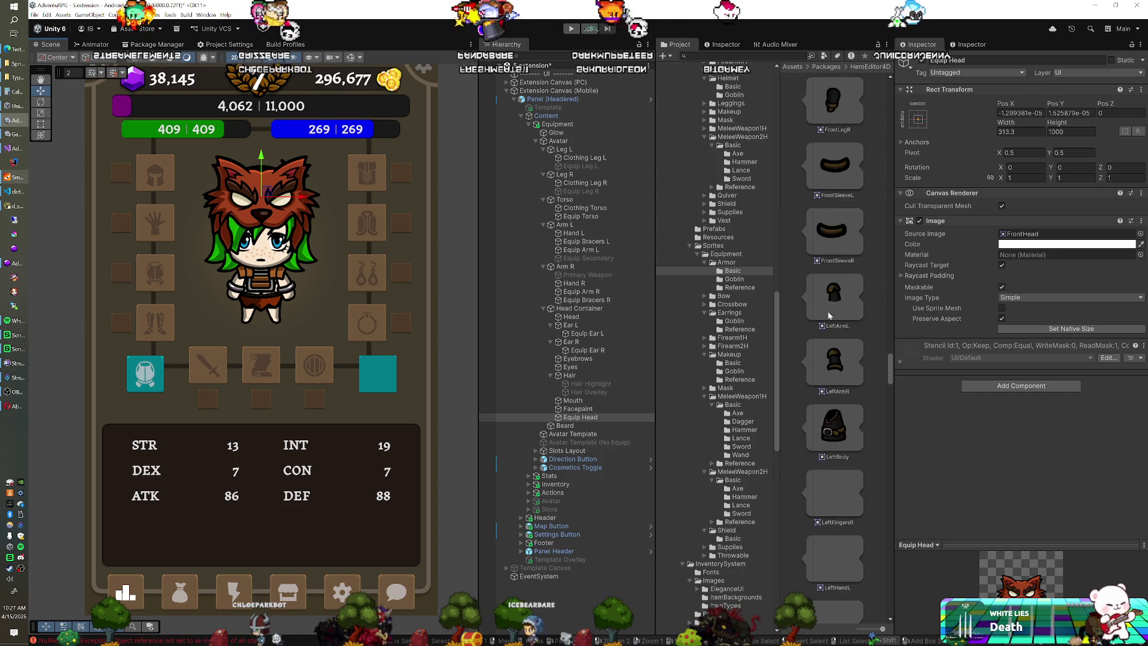
drag(834, 411, 1041, 234)
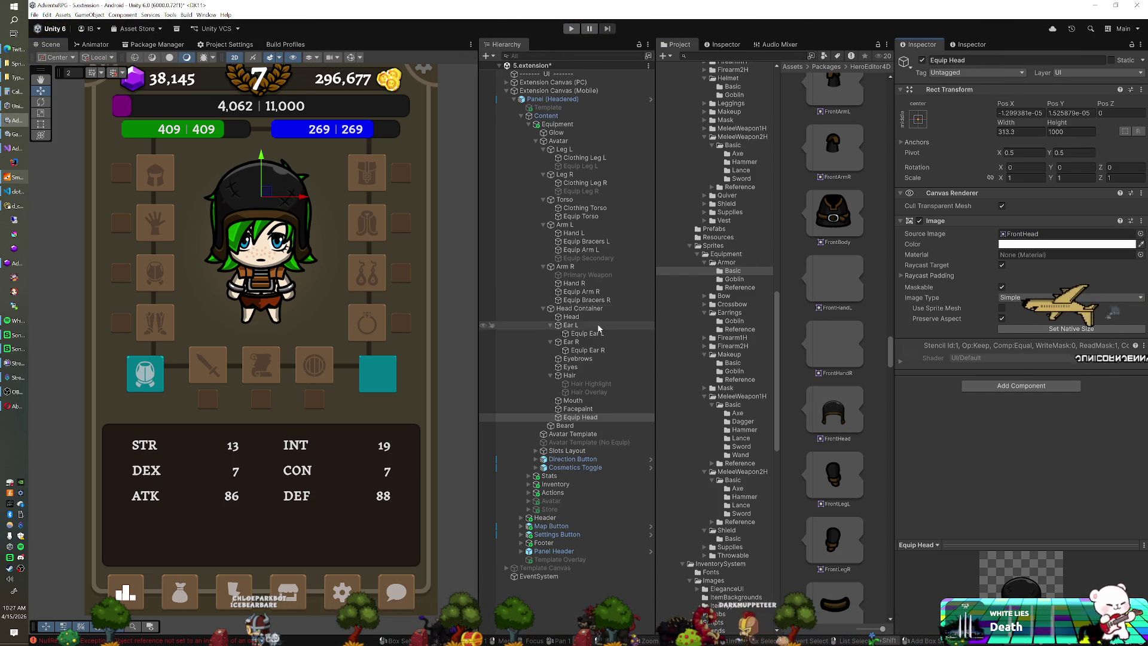
click(570, 375)
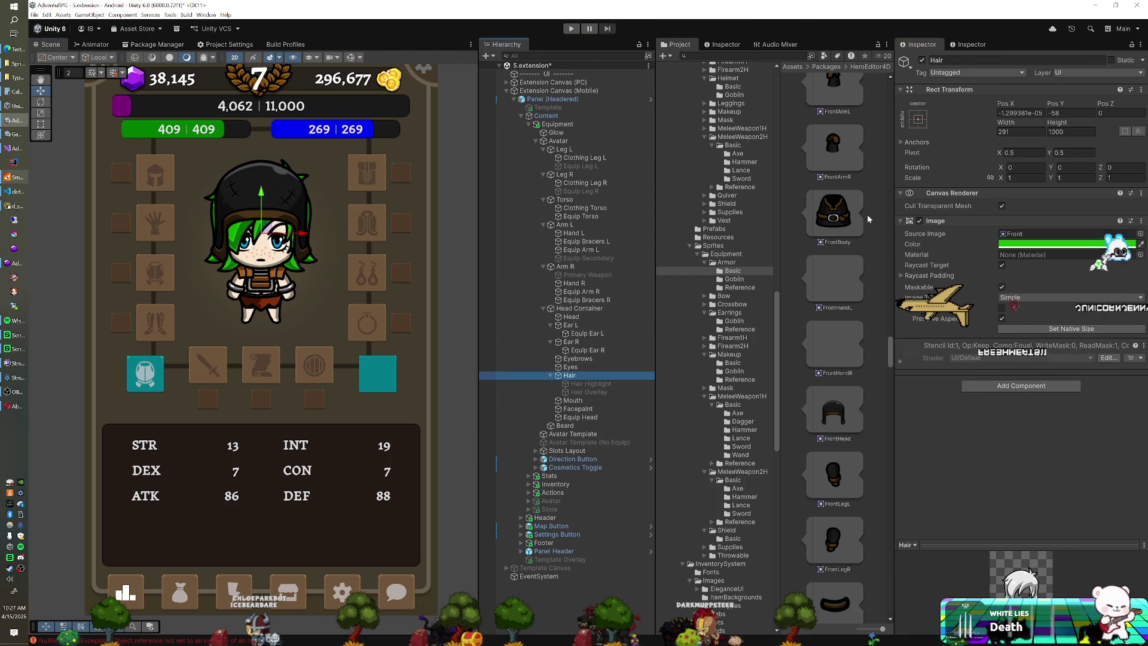
click(922, 61)
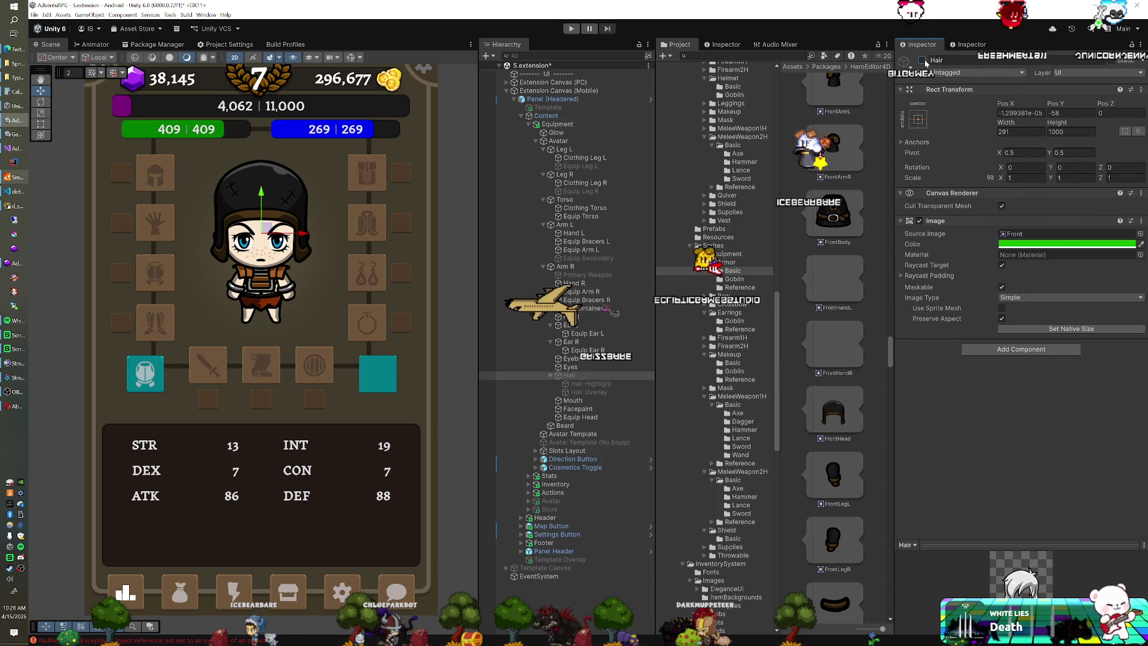
click(922, 61)
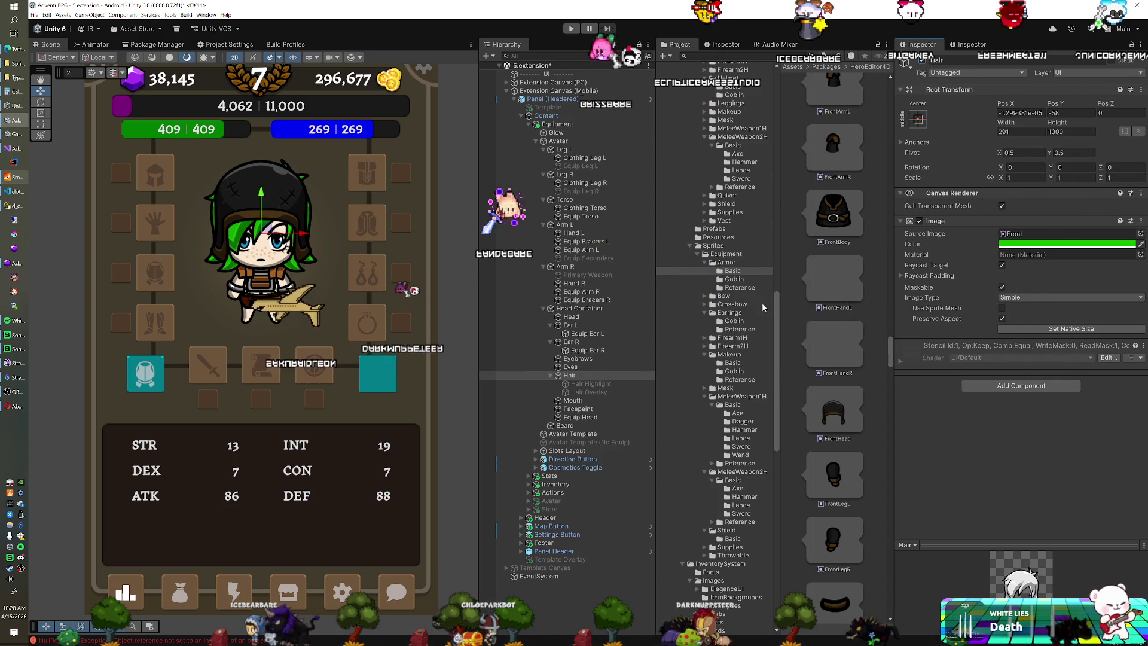
scroll(829, 346, down, 10)
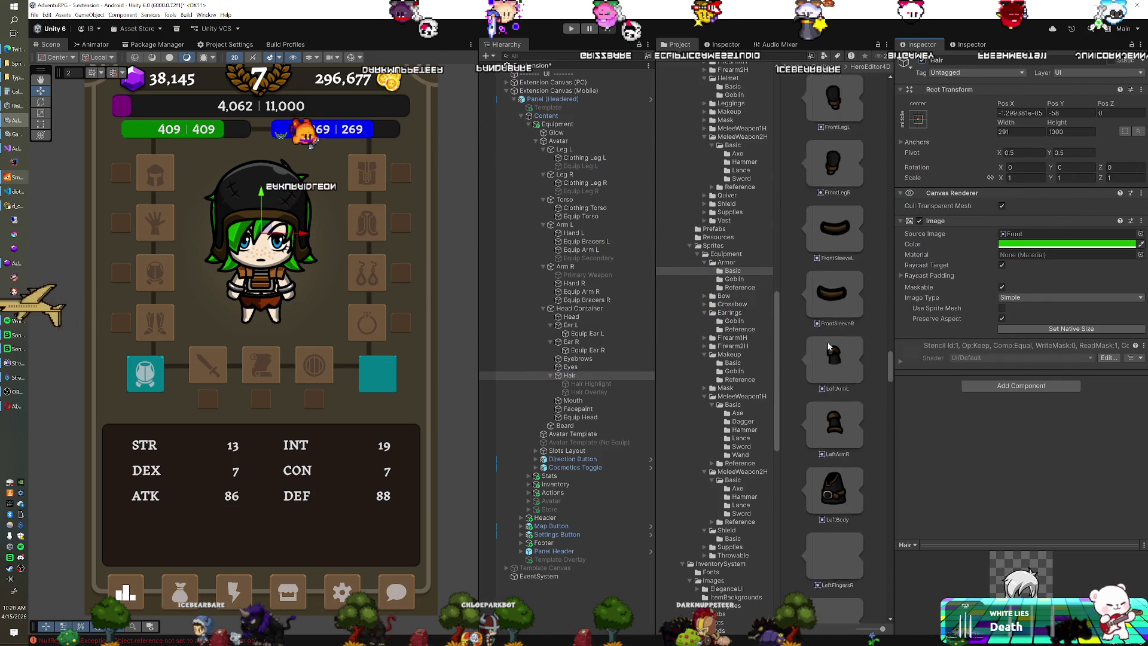
scroll(828, 346, down, 8)
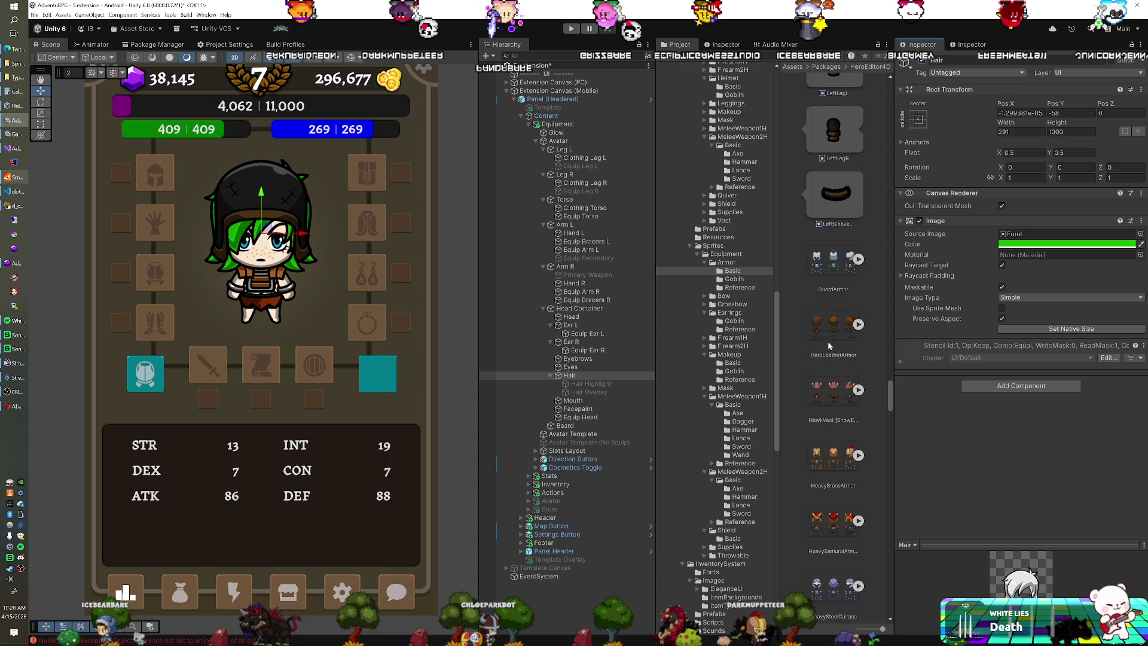
scroll(829, 345, down, 1)
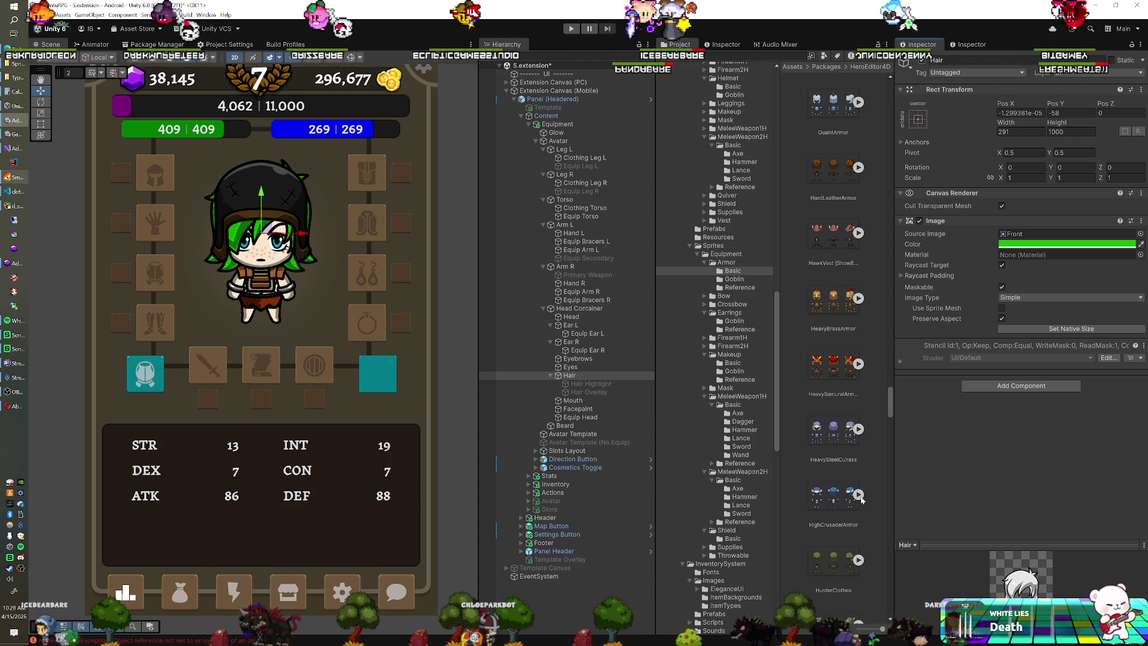
scroll(843, 437, up, 15)
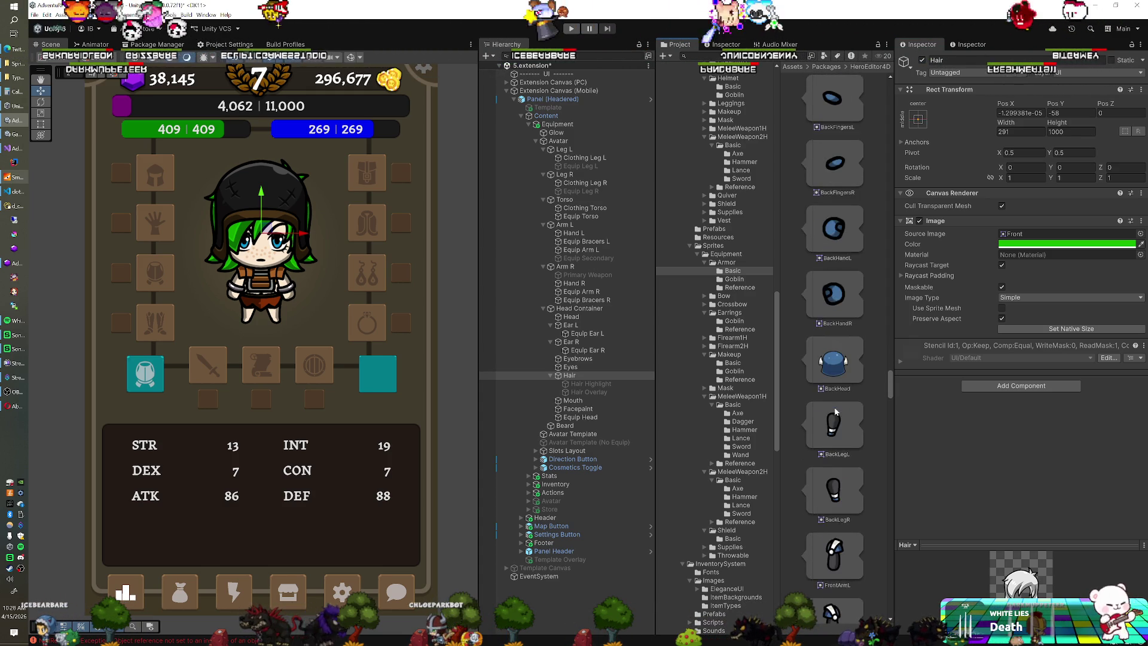
scroll(836, 413, down, 18)
mouse_move(835, 413)
mouse_down()
mouse_move(969, 269)
mouse_move(1027, 235)
mouse_up()
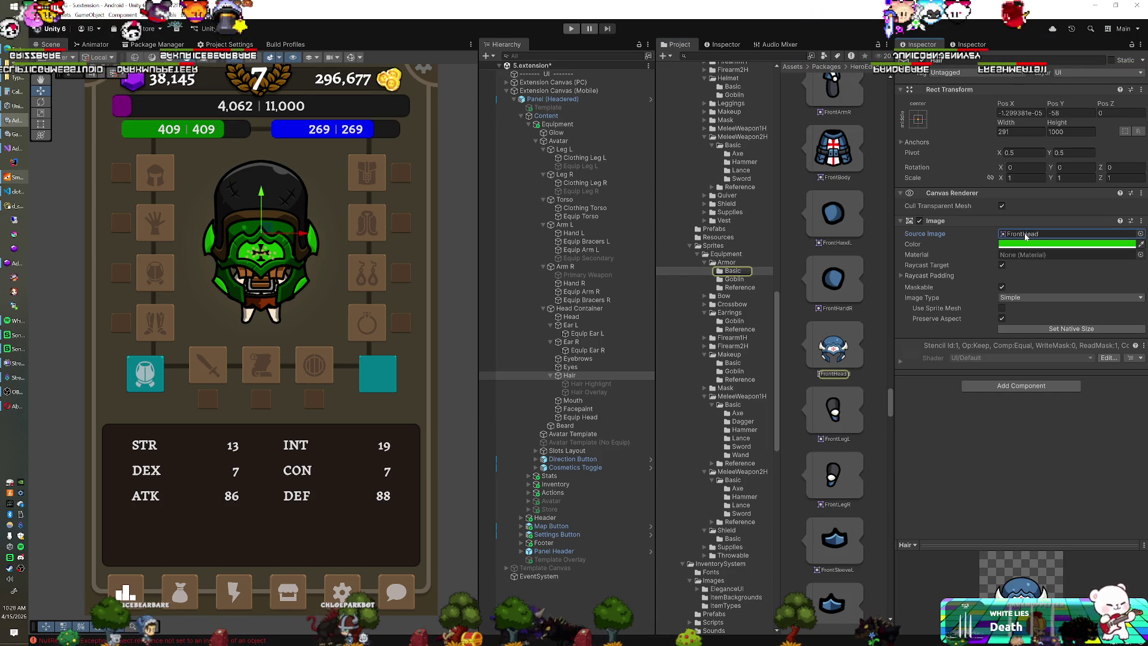
key(ctrl+z)
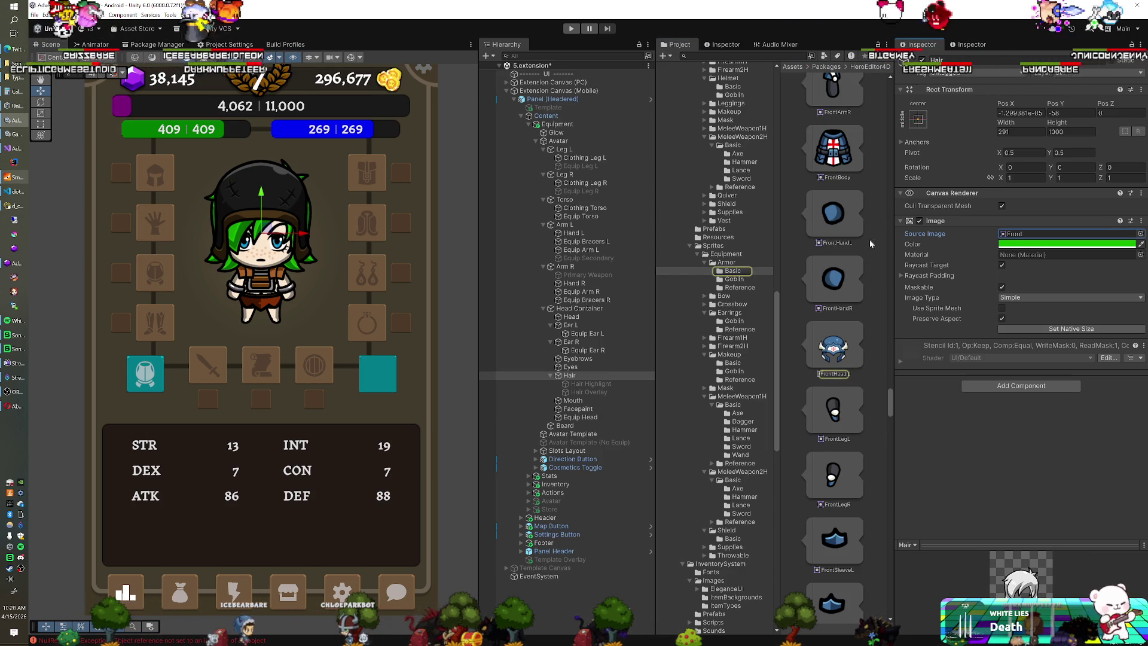
click(923, 60)
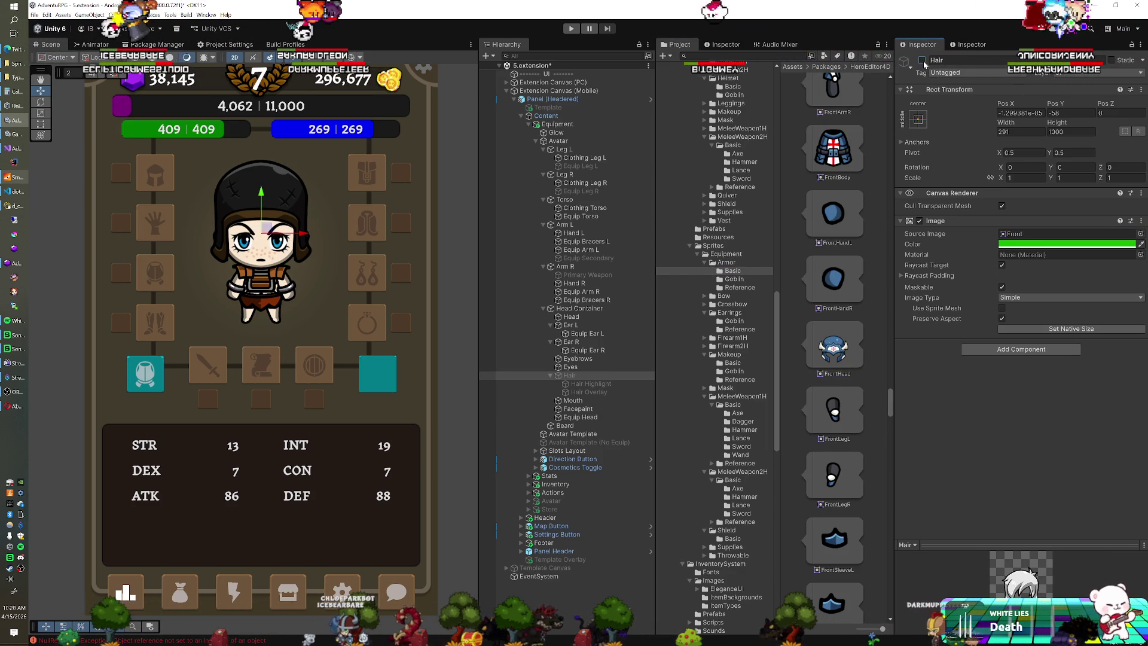
Try the blue horned High Crusader helmet on the Head layer, then undo it.
click(586, 316)
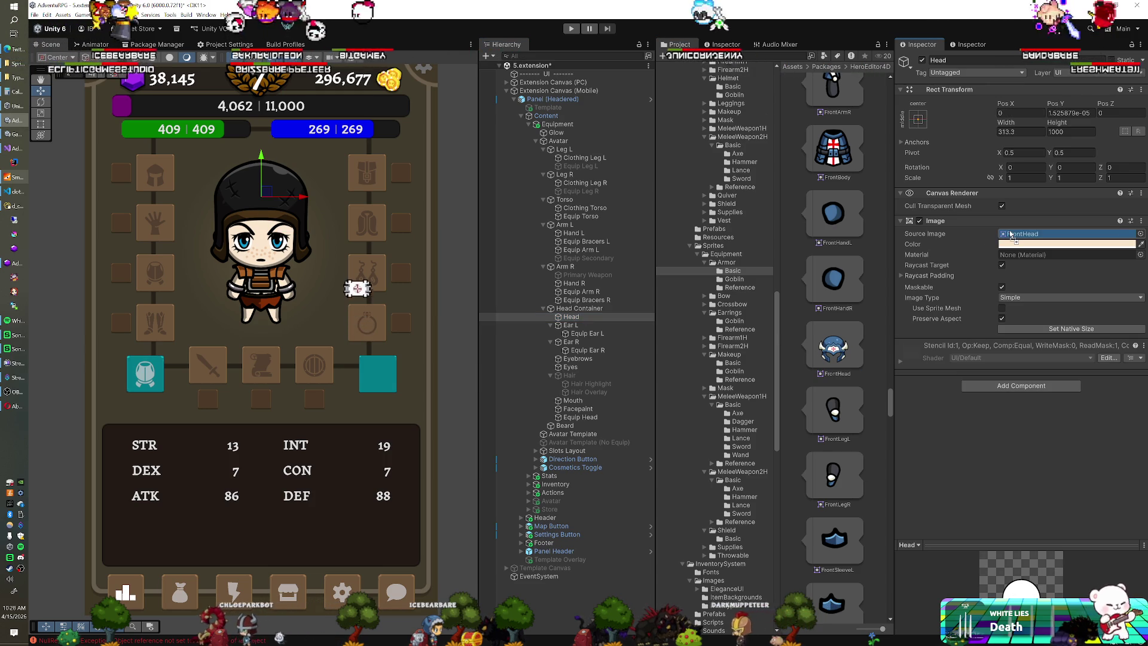
drag(834, 347, 1011, 234)
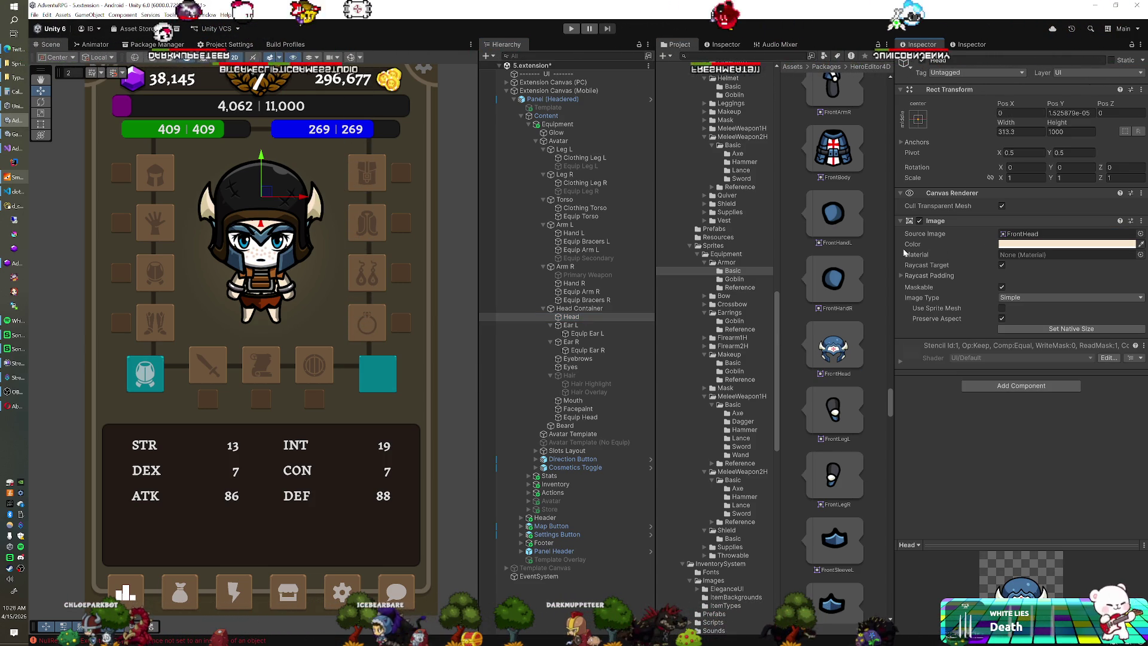
key(ctrl+z)
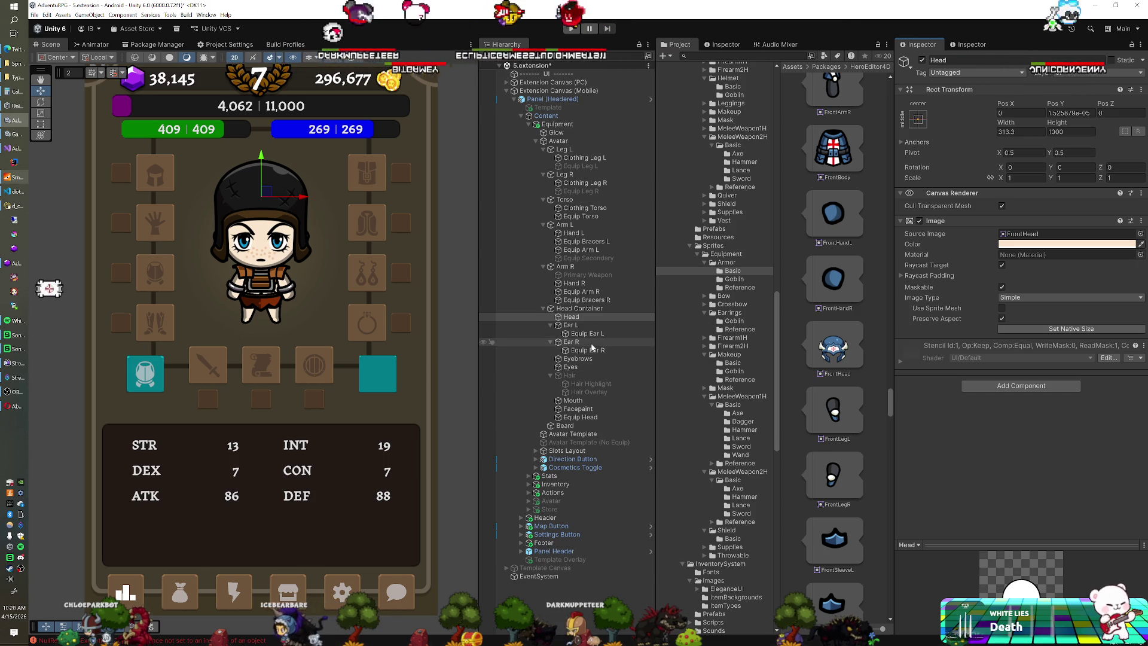
Put the blue horned High Crusader helmet on Equip Head and bring up Twitch's About page.
click(579, 417)
mouse_move(839, 342)
mouse_down()
mouse_move(933, 281)
mouse_move(1053, 233)
mouse_up()
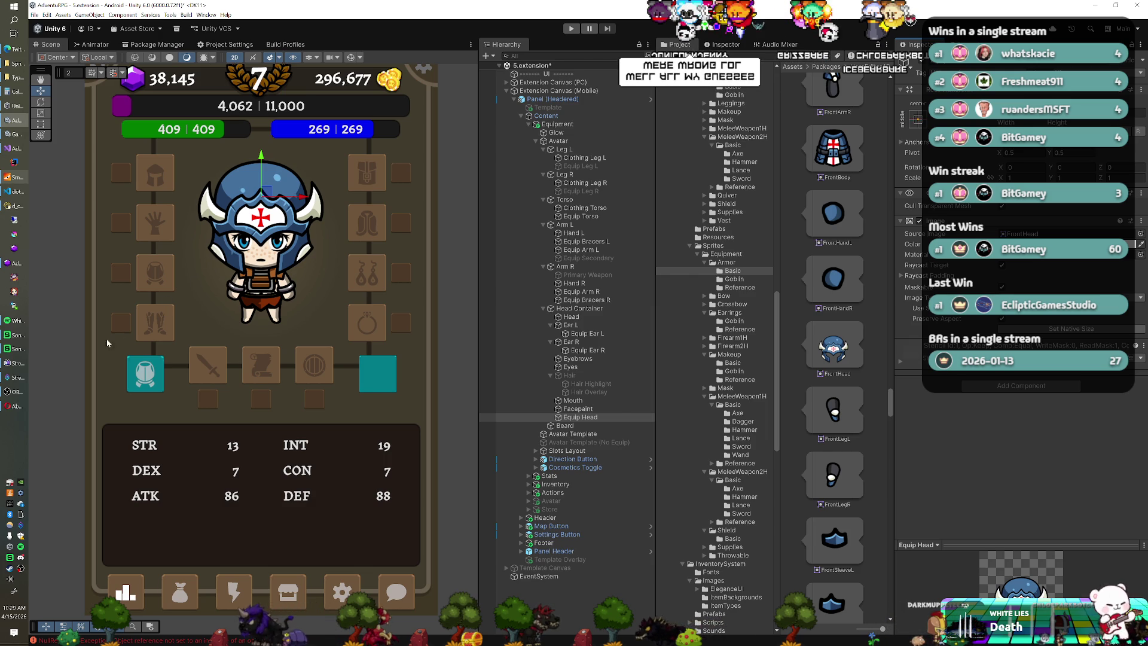
click(15, 407)
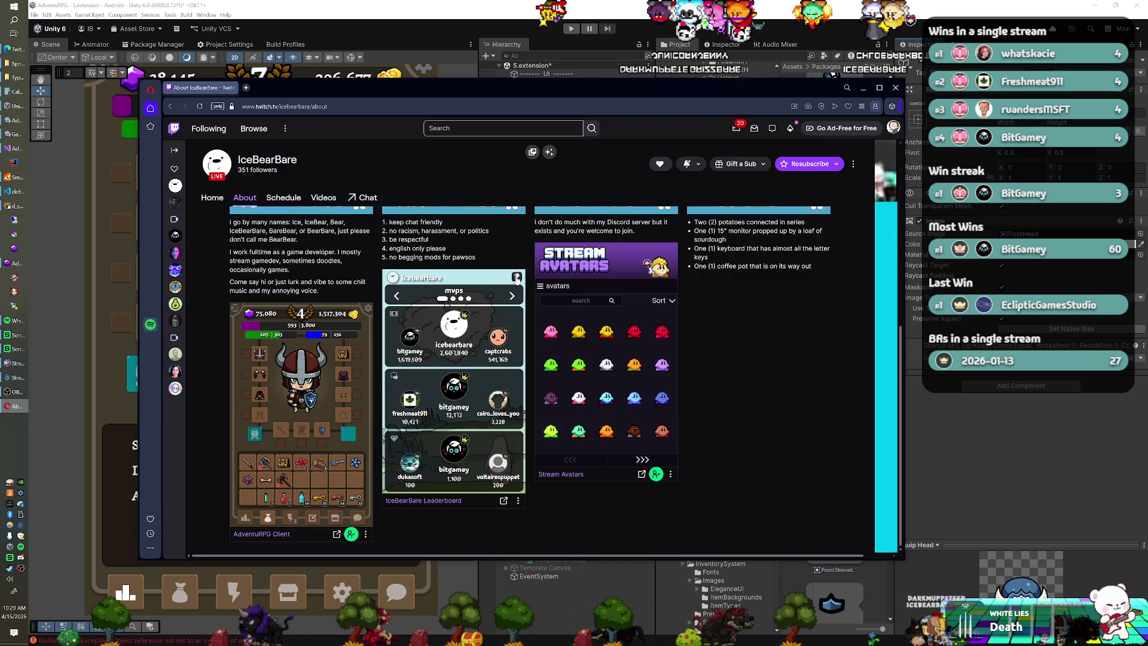
Switch the Twitch leaderboard to the pawsos ranking, then minimize Opera to return to Unity.
click(513, 297)
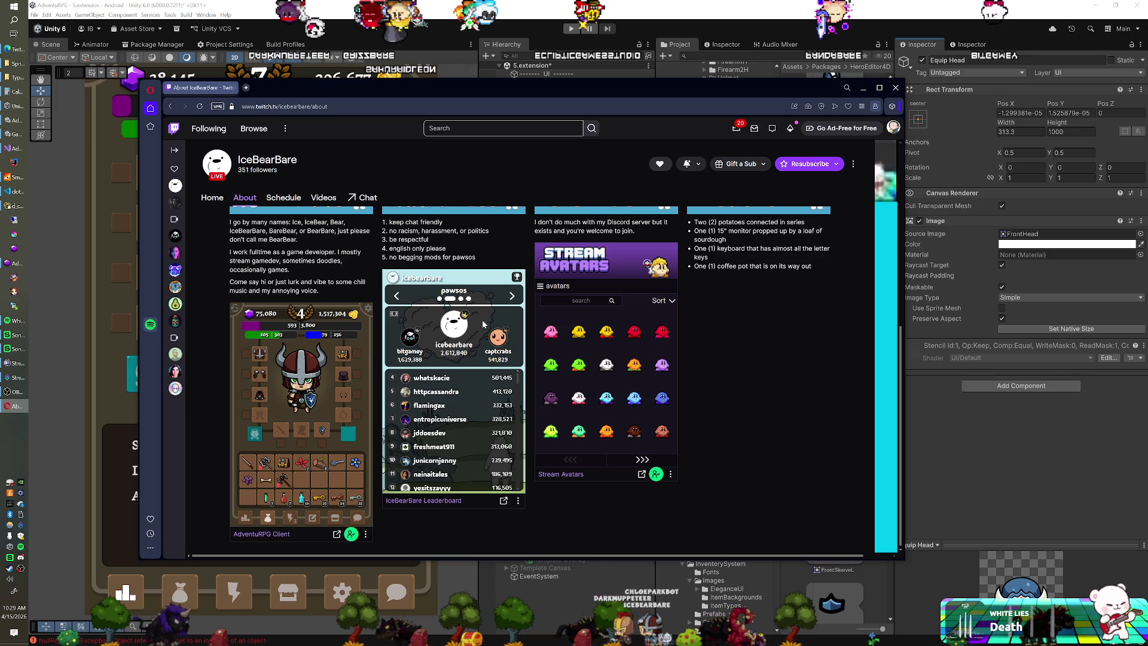
scroll(497, 308, up, 1)
scroll(497, 309, down, 1)
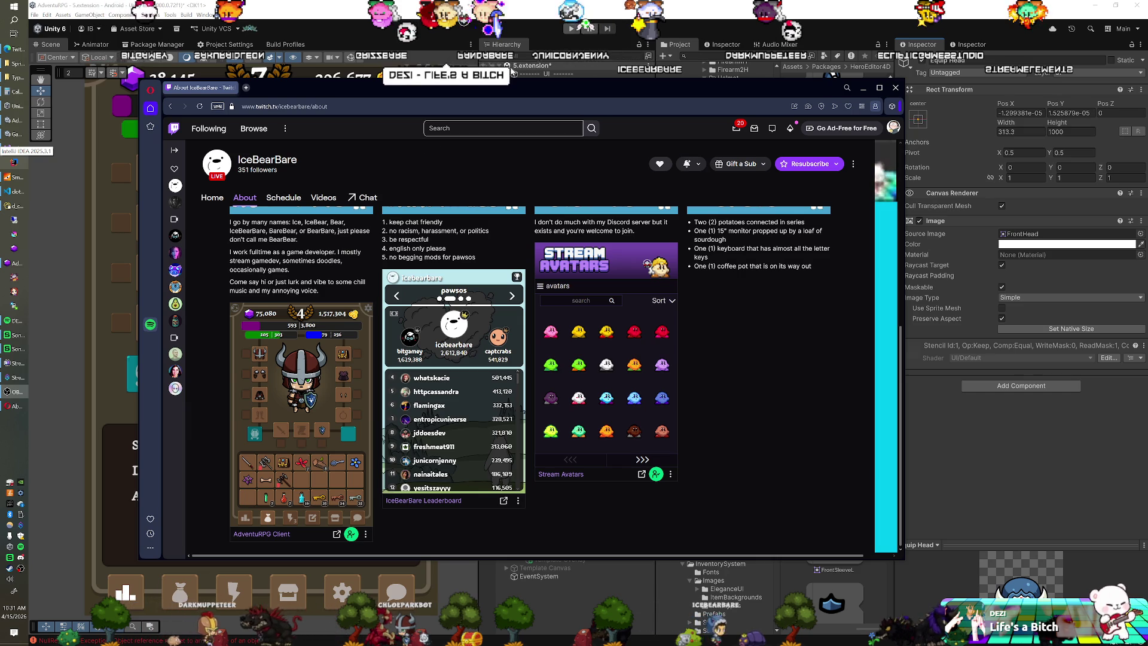
click(511, 27)
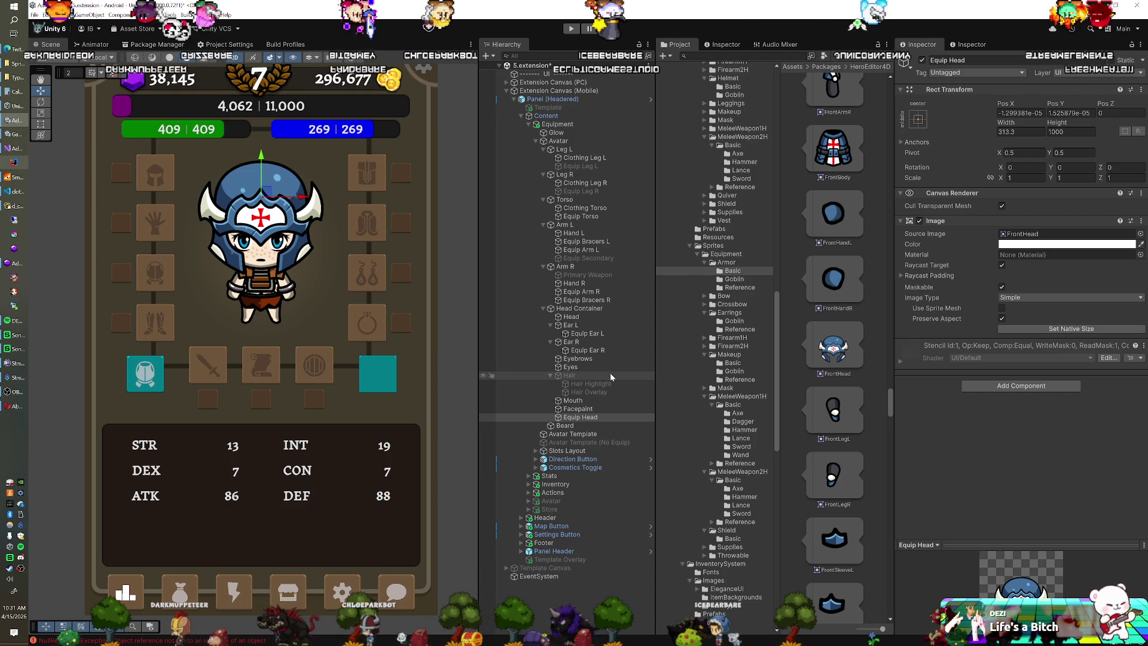
click(15, 406)
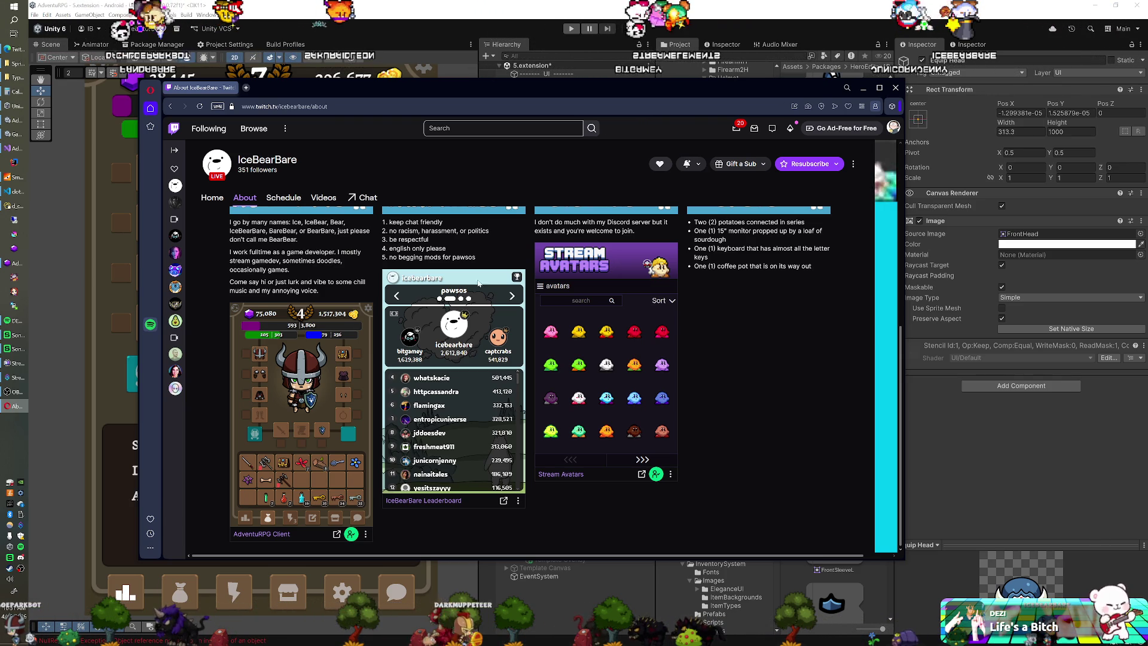
click(451, 13)
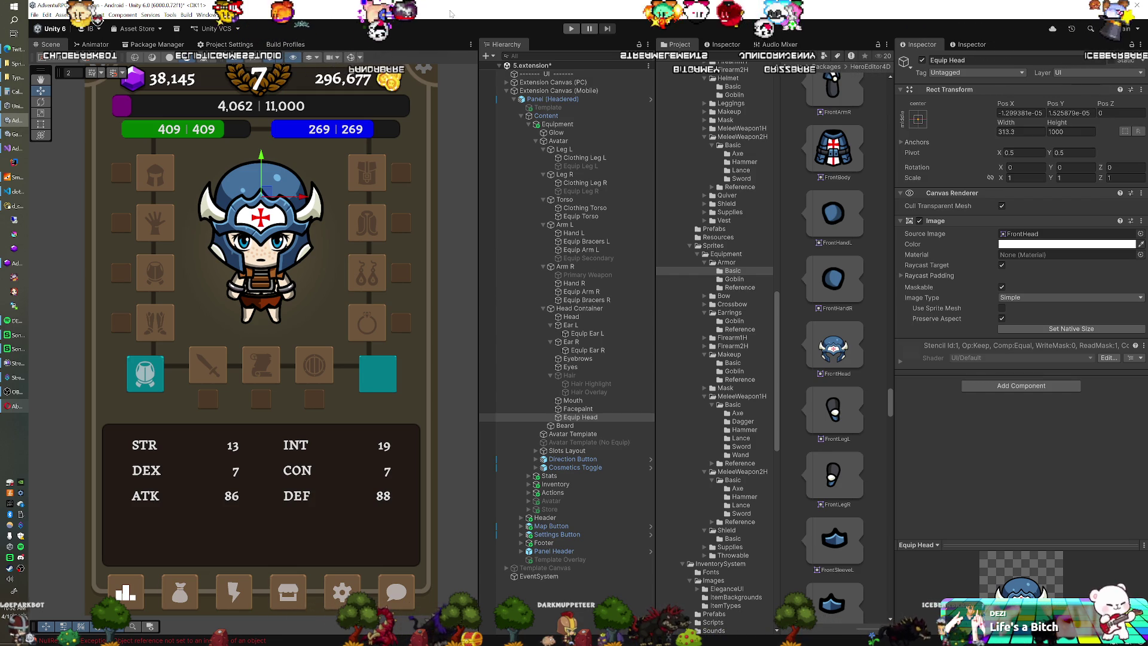
scroll(826, 251, down, 5)
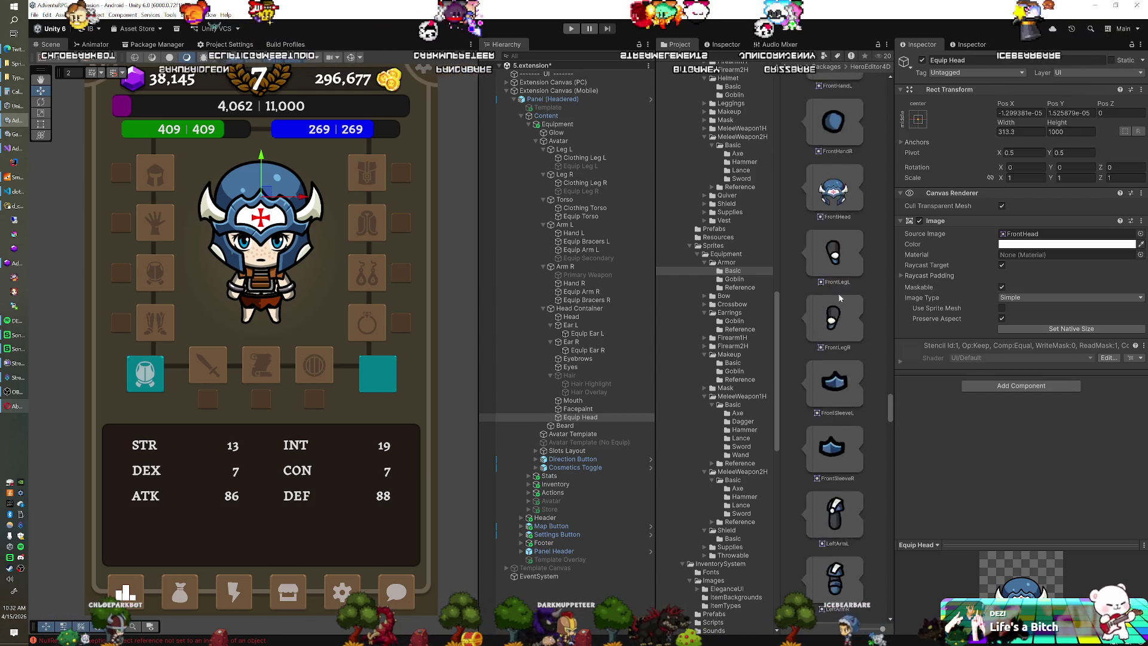
scroll(839, 292, up, 3)
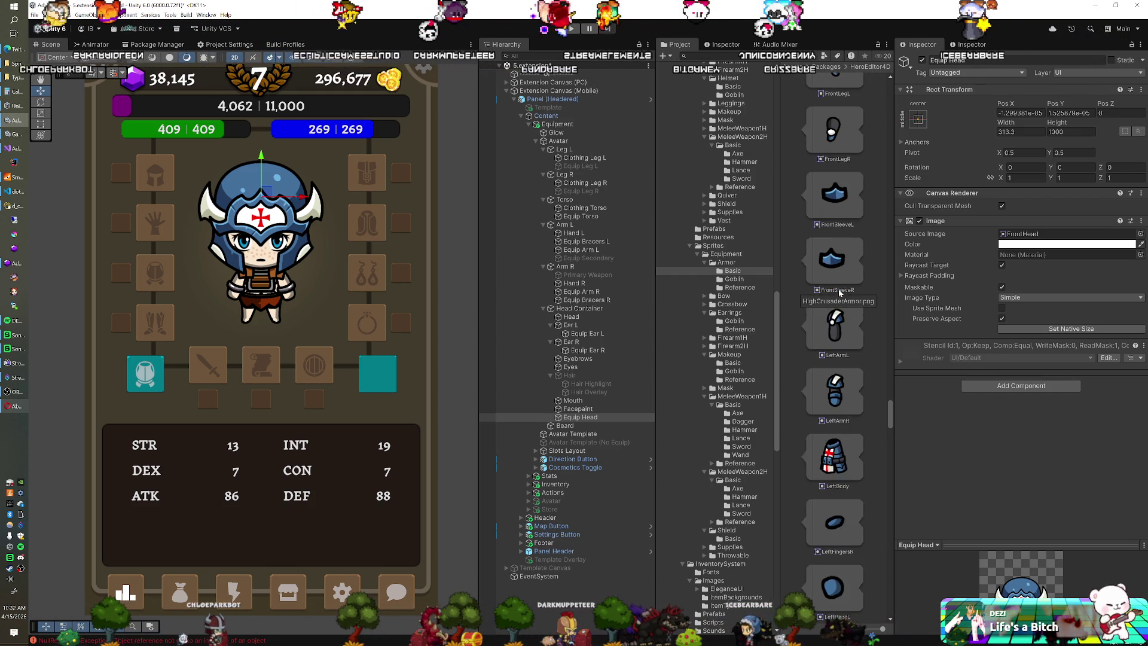
scroll(839, 289, up, 2)
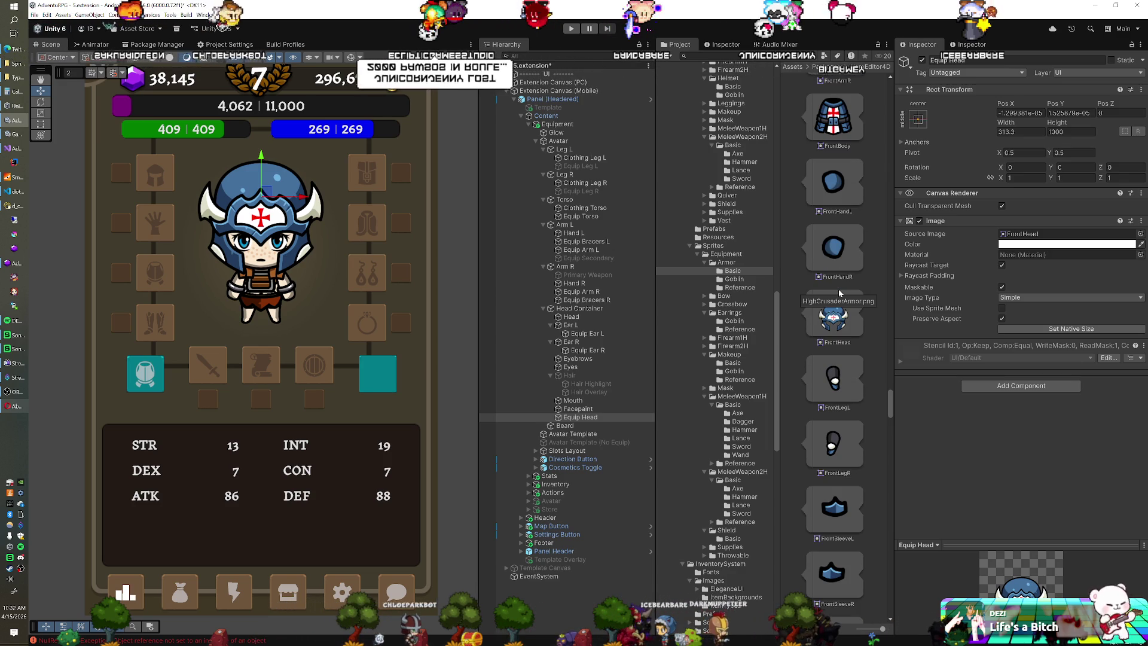
scroll(838, 289, up, 3)
scroll(839, 292, up, 8)
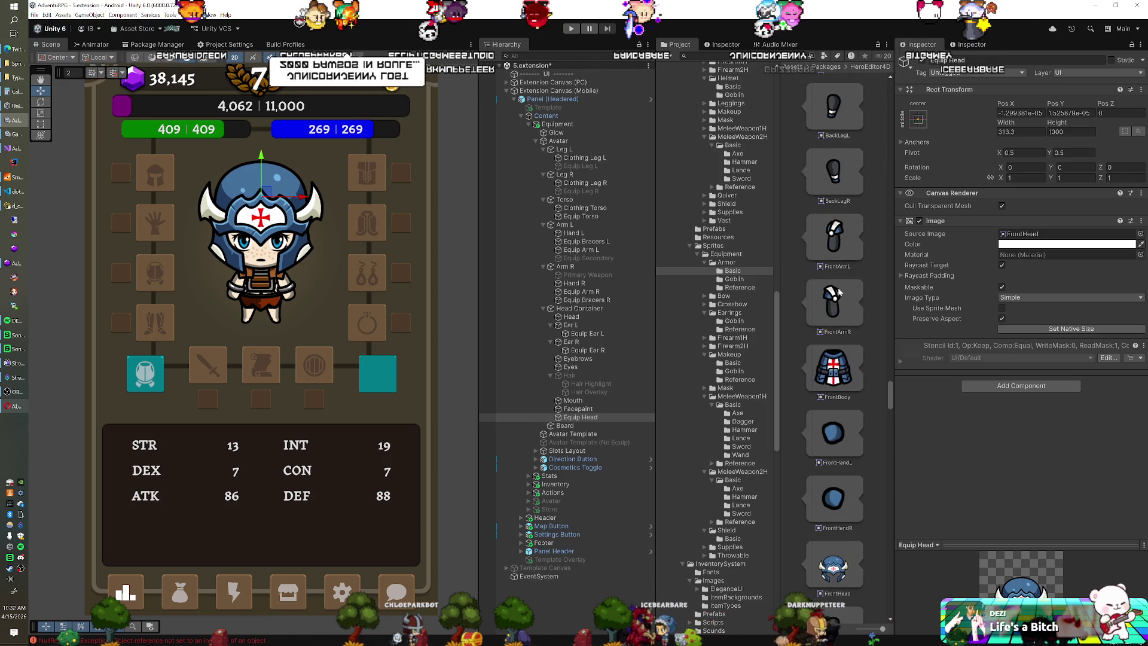
scroll(839, 292, up, 1)
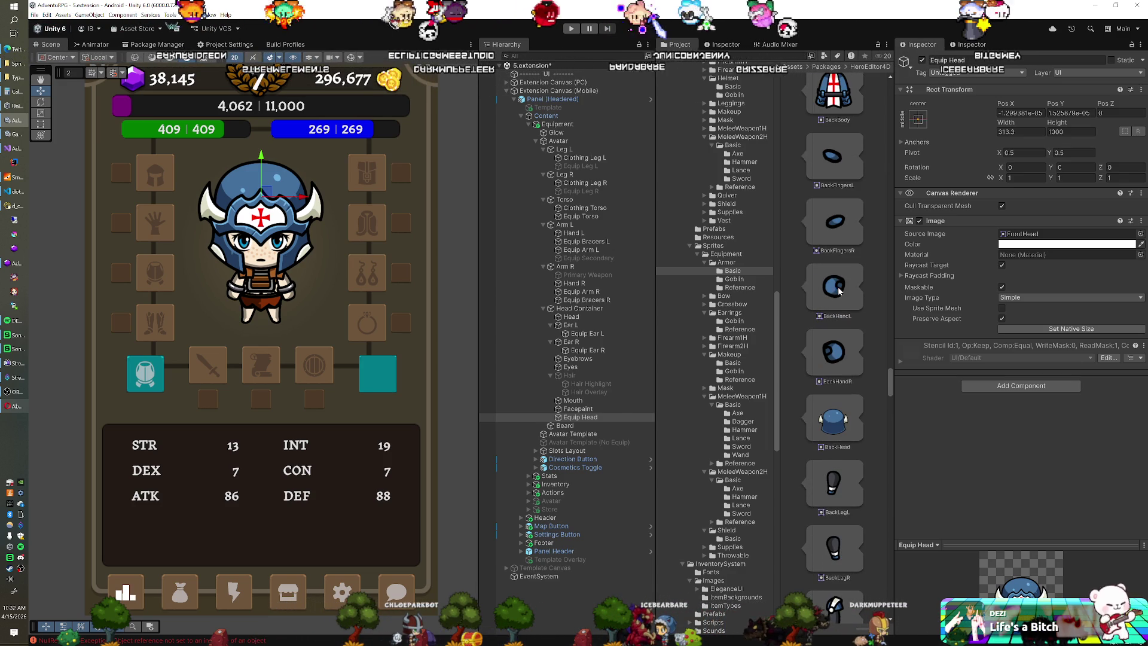
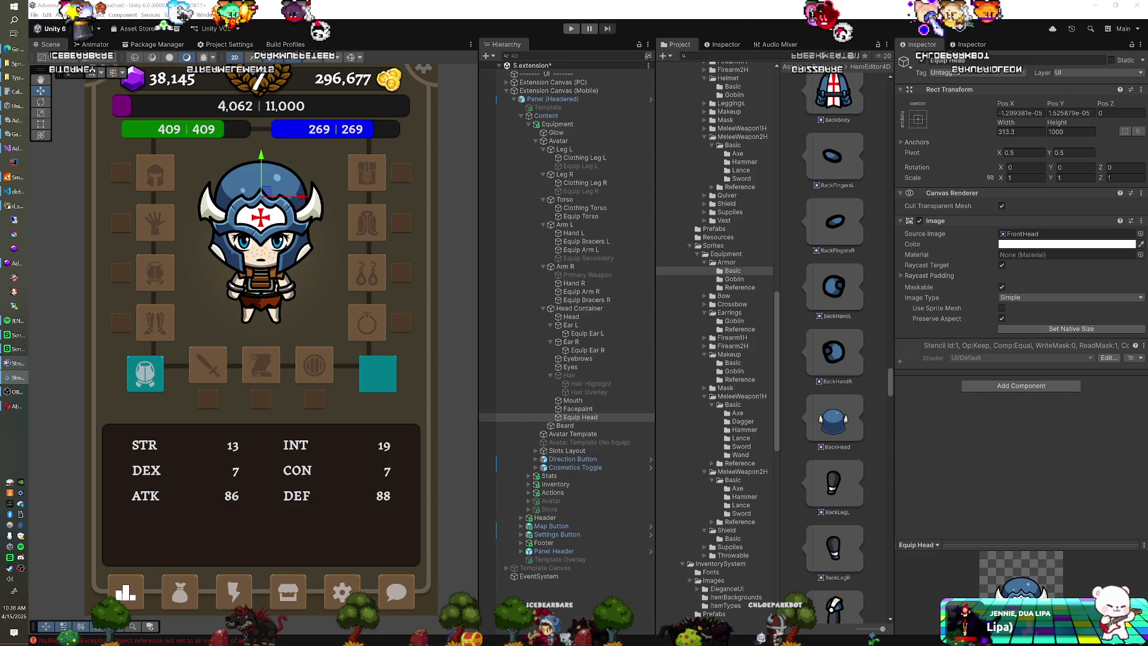
Review the Leegend (Copy) action in Streamer.bot, then move the window aside to reveal the character preview.
click(18, 378)
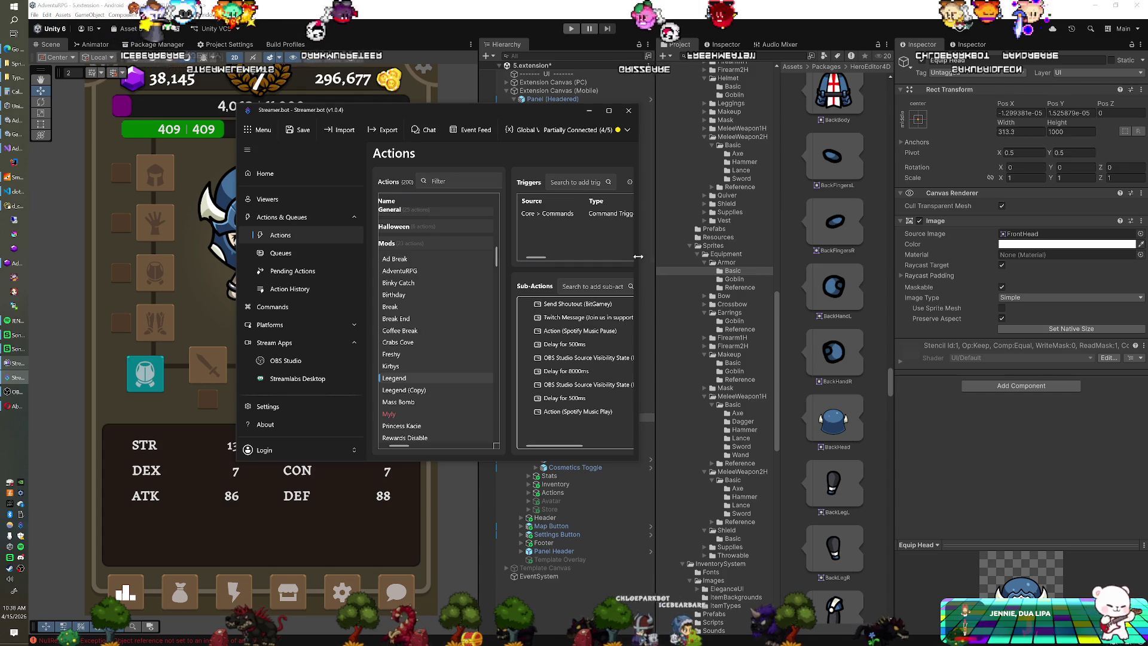
drag(640, 260, 909, 260)
scroll(417, 357, down, 2)
scroll(417, 357, down, 1)
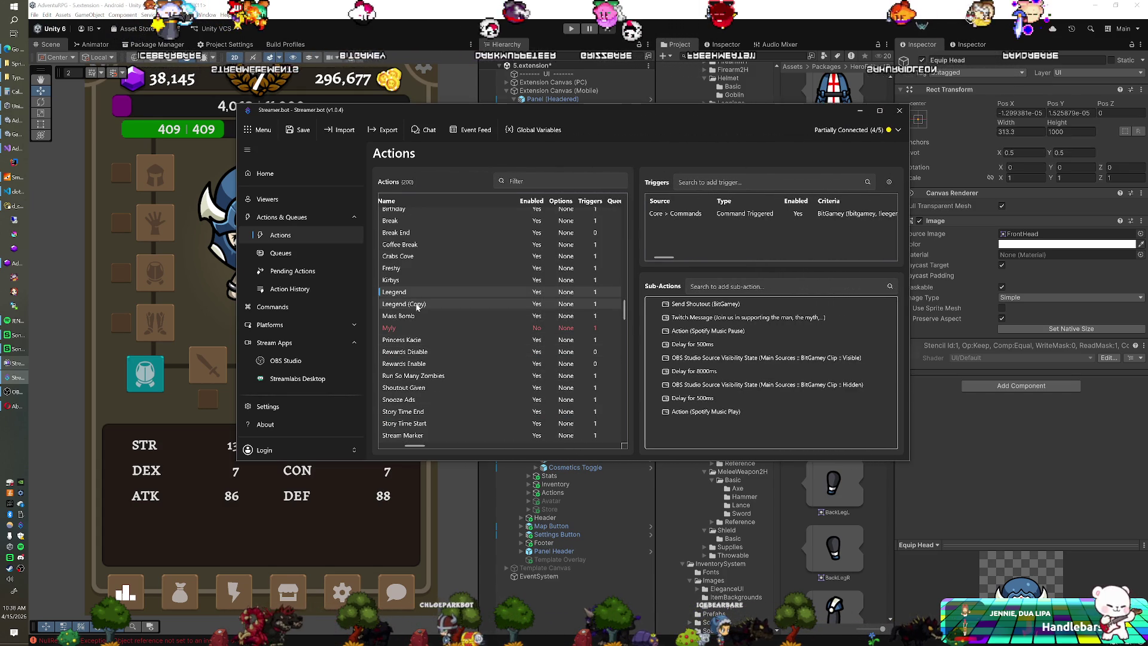
click(417, 305)
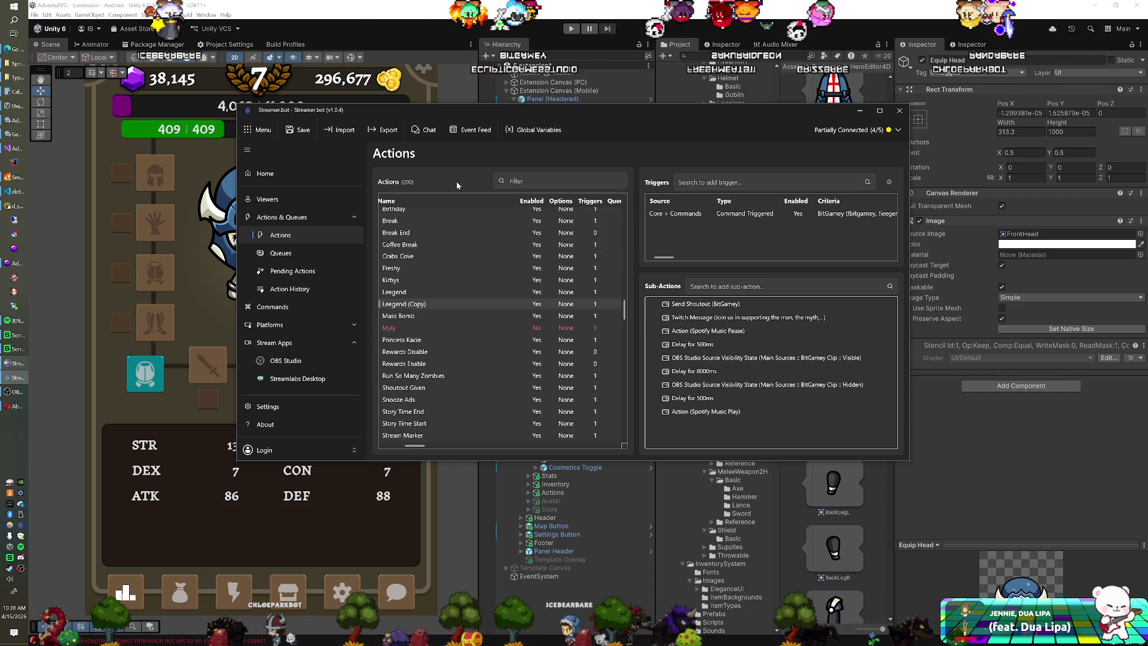
drag(460, 110, 1147, 126)
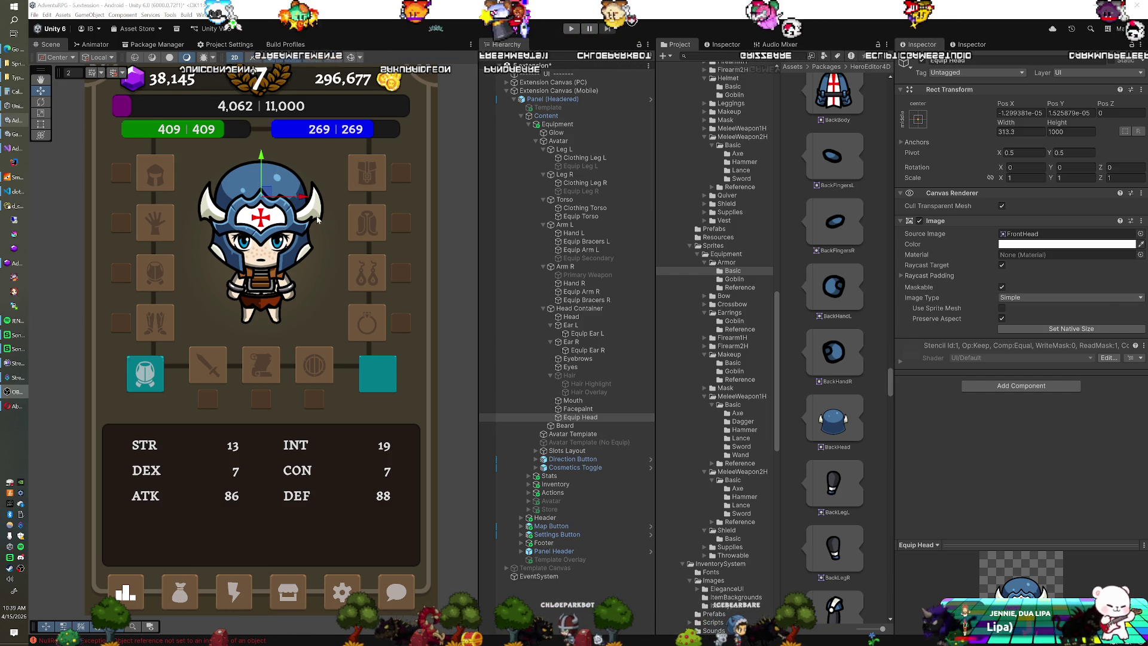
Zoom the Scene view, check the crafting changelog in VS Code, and collapse Extension Canvas (Mobile).
scroll(311, 263, down, 4)
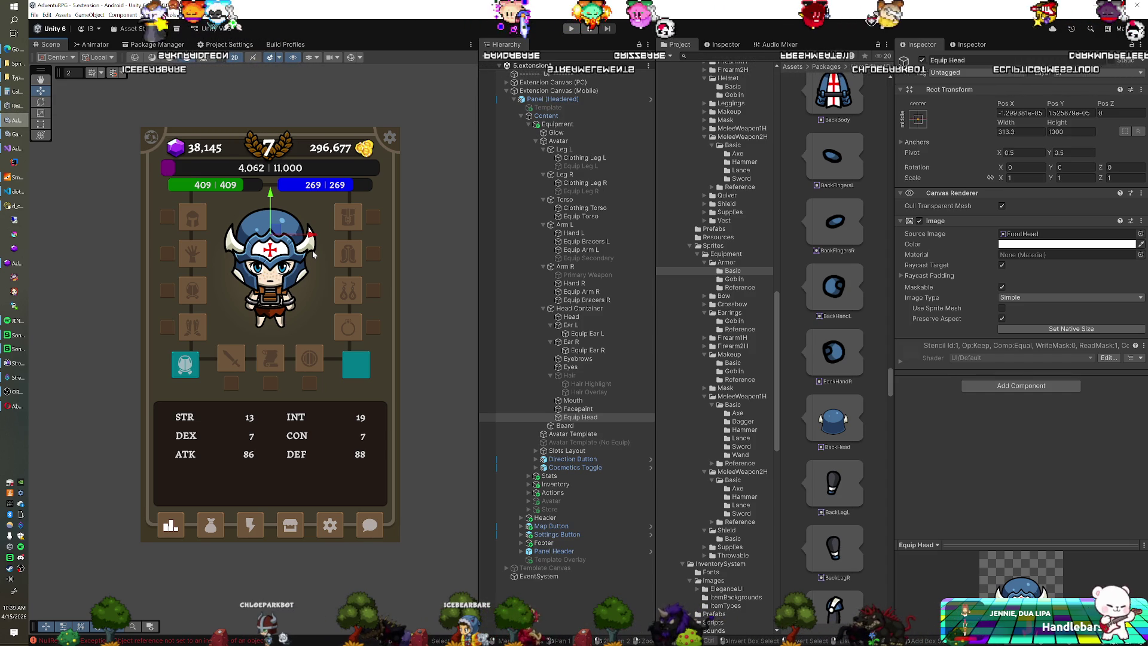
scroll(314, 254, up, 1)
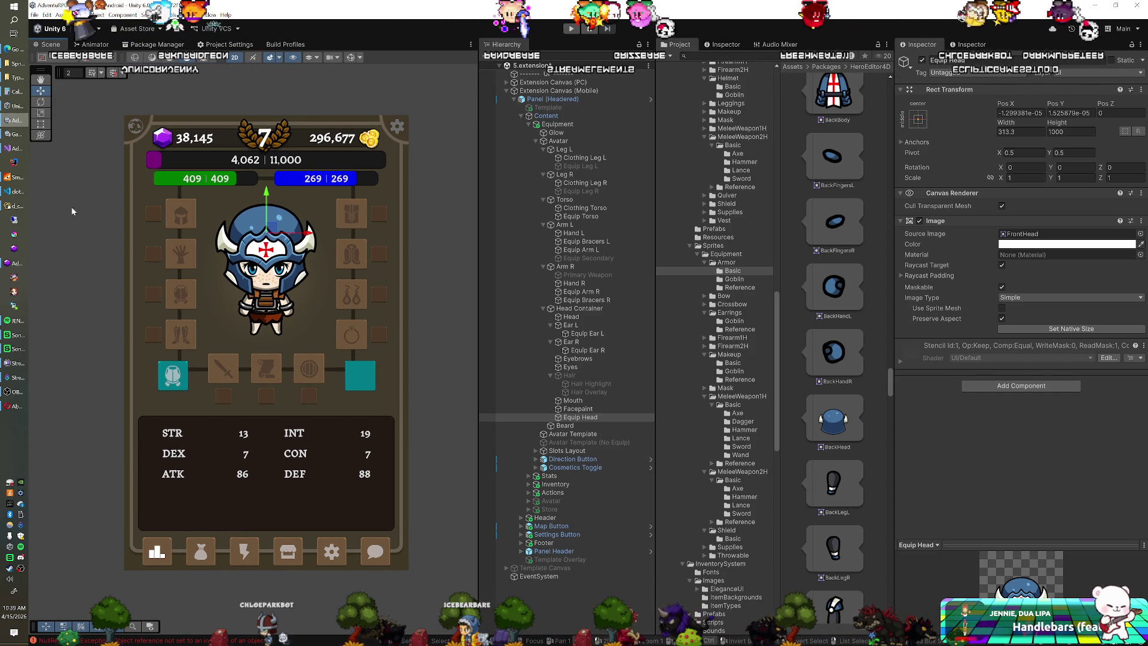
key(alt+Tab)
click(305, 228)
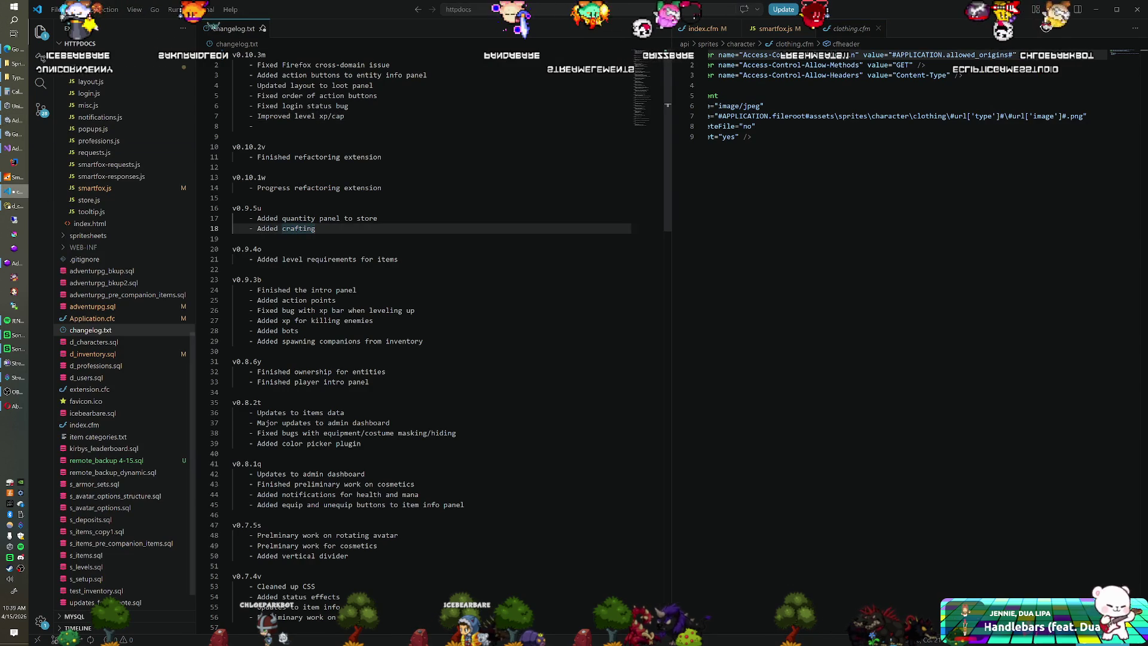
key(alt+Tab)
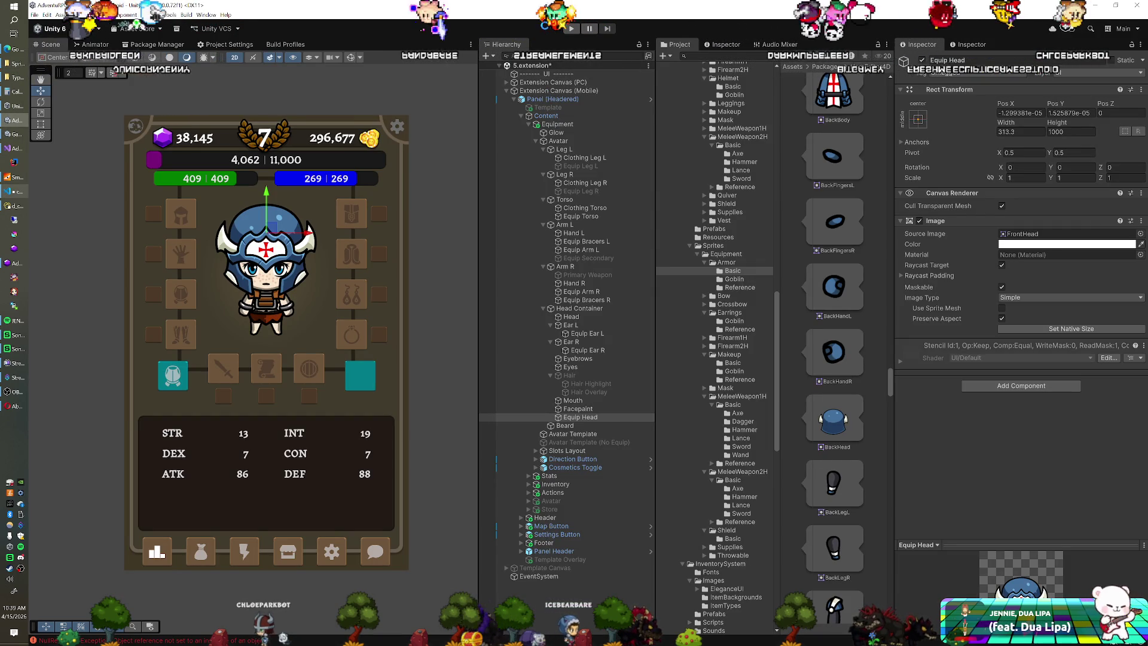
click(506, 90)
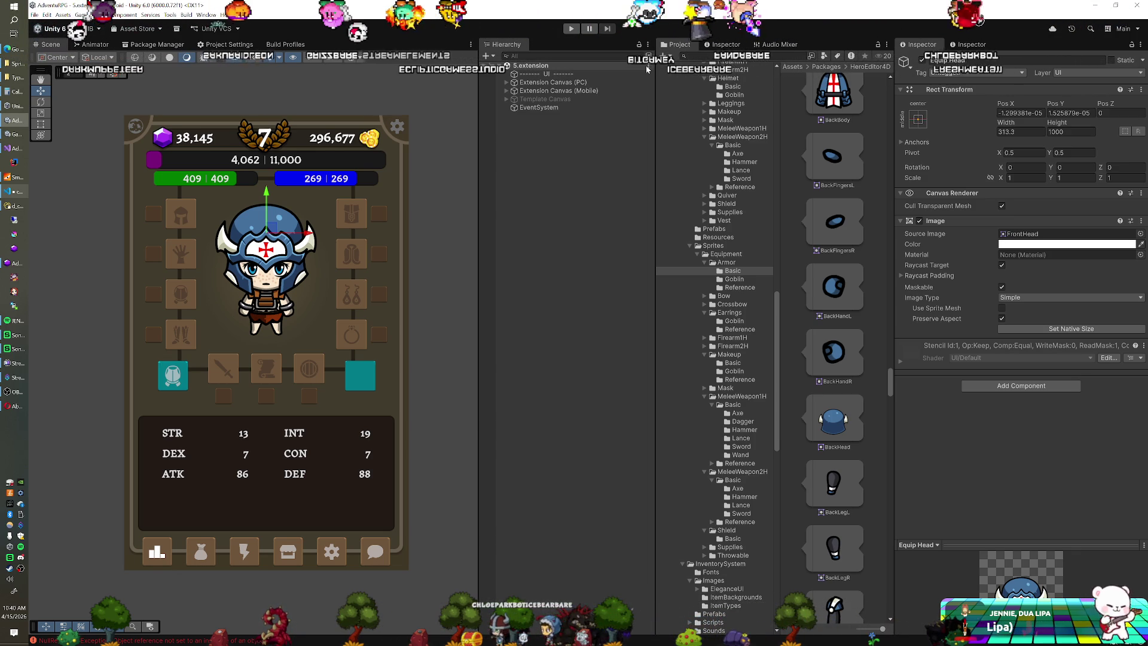
Collapse Packages, list the Scenes folder as a compact list, and open the 2.login scene.
scroll(725, 209, up, 15)
scroll(724, 205, up, 10)
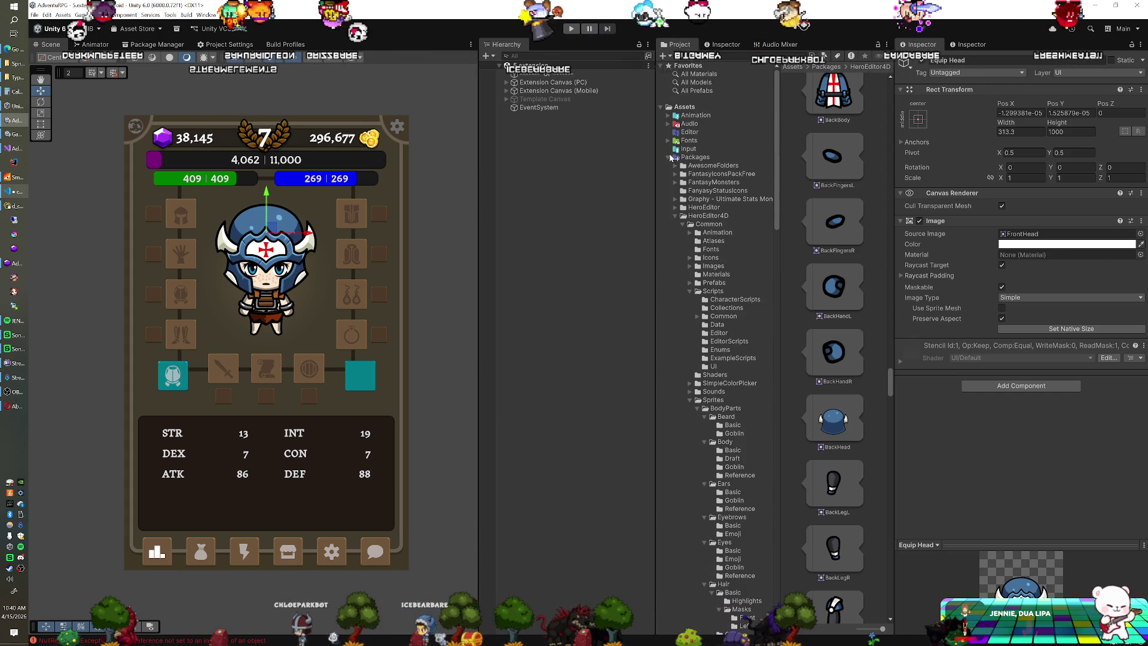
click(670, 157)
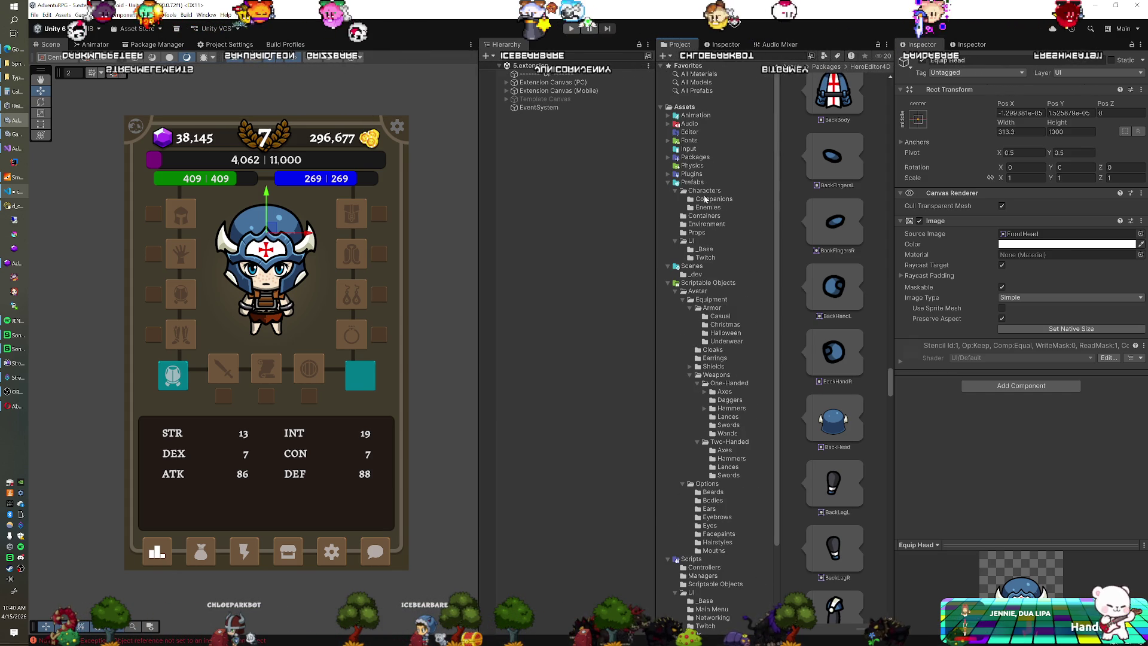
click(699, 266)
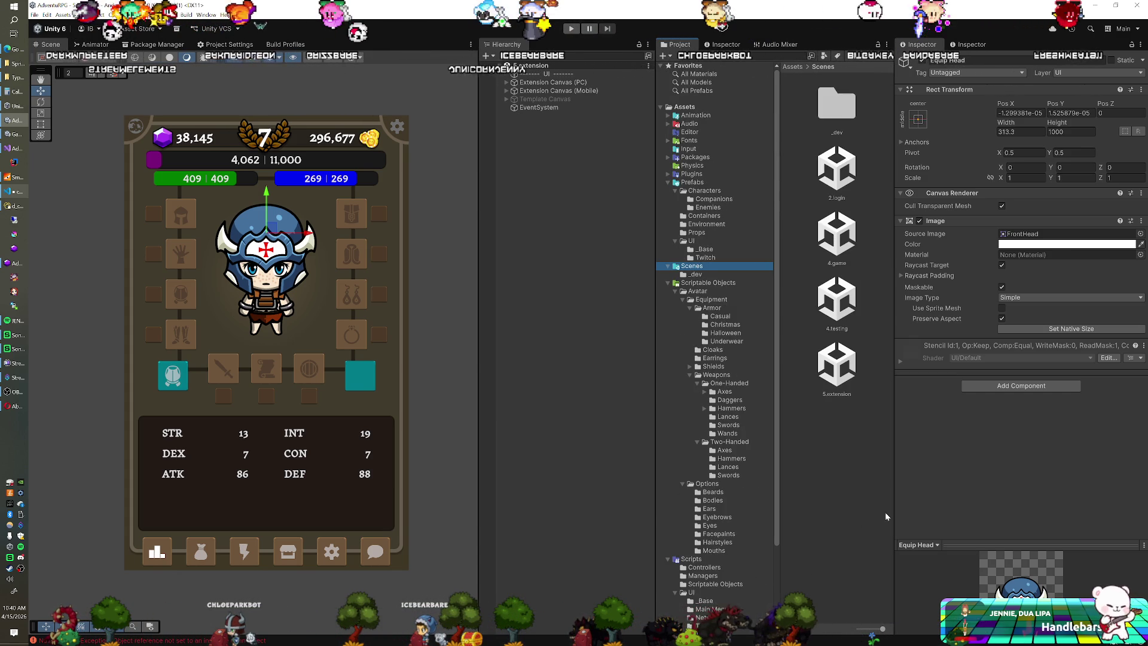
drag(882, 629, 859, 629)
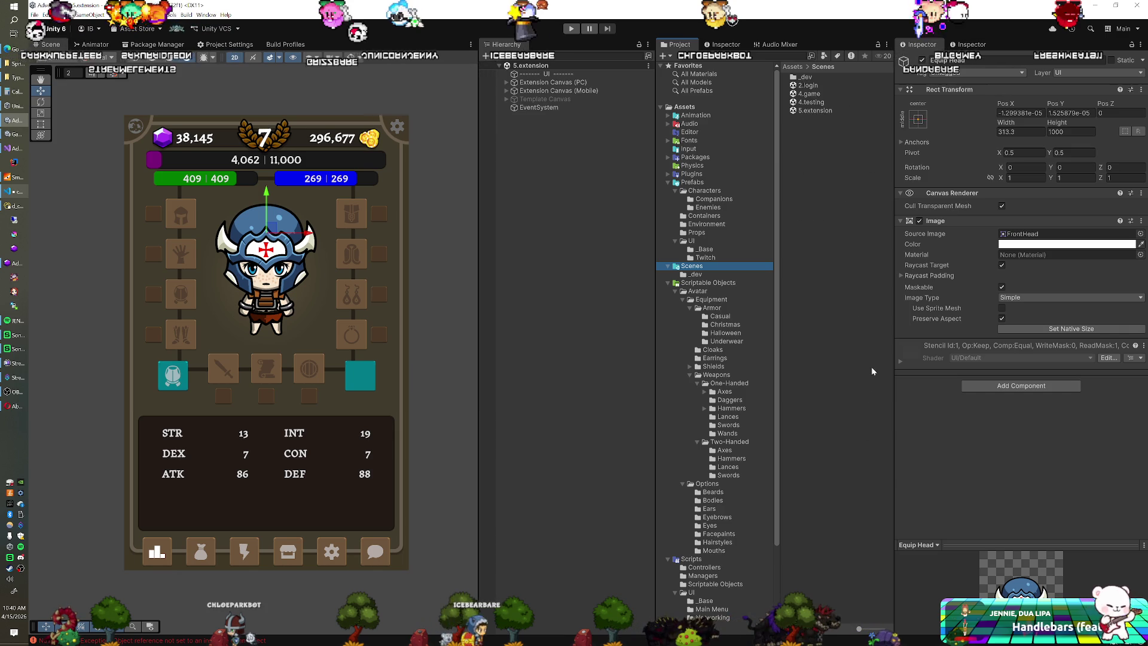
click(808, 85)
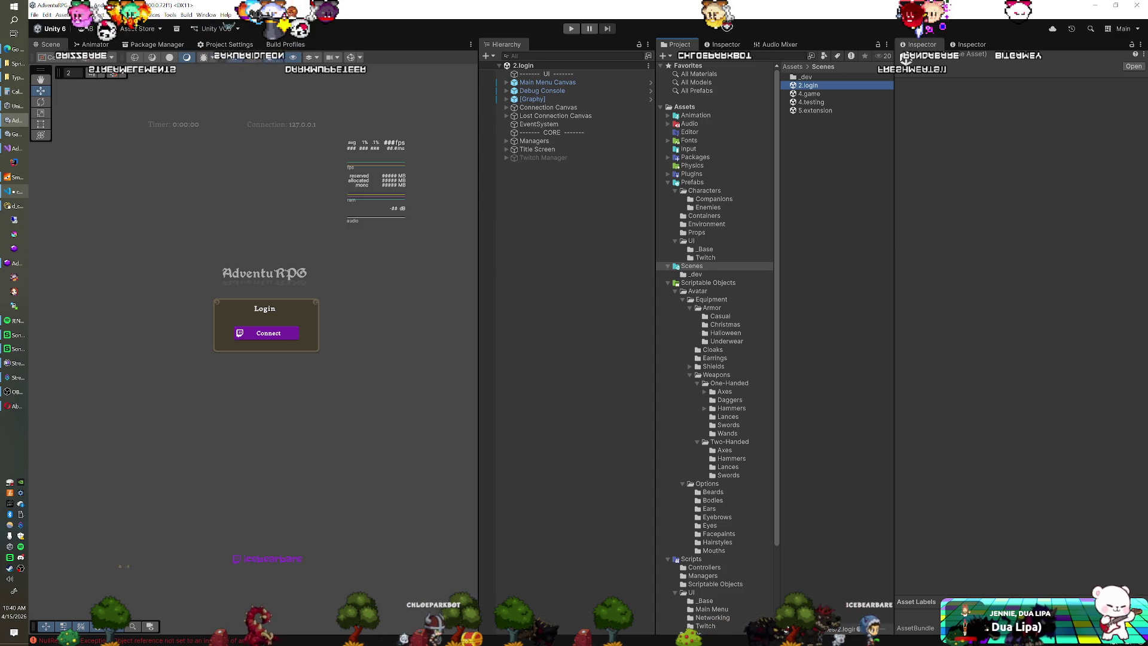
Enter Play mode from 2.login, leave the maximized Game view, and bring the extension test page forward.
key(ctrl+p)
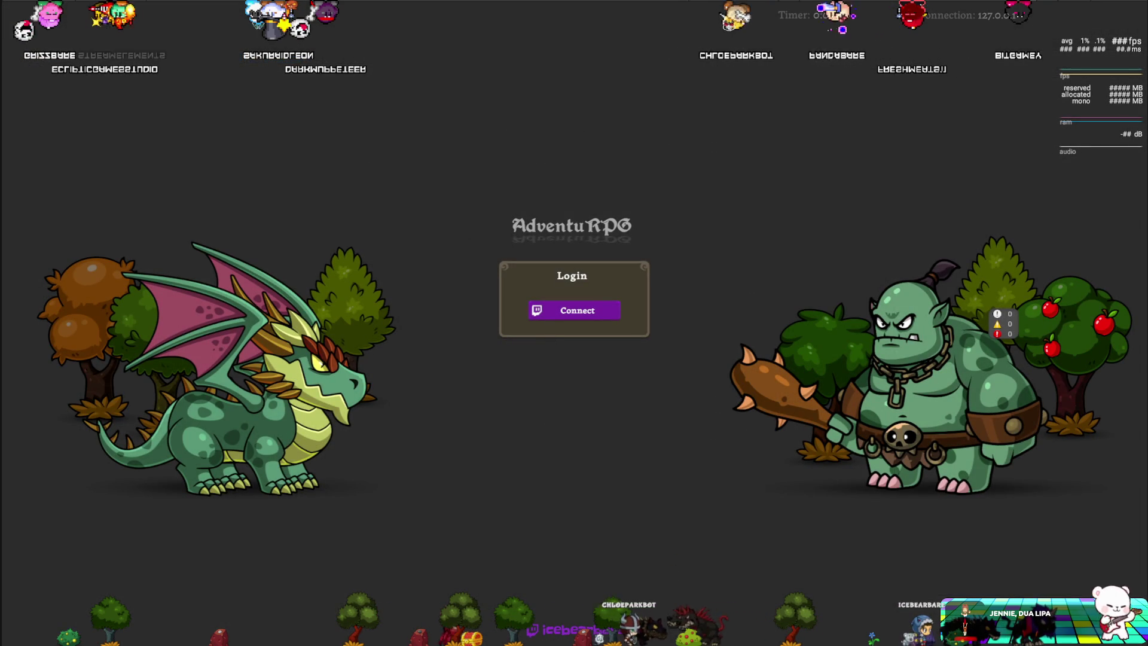
key(ctrl+p)
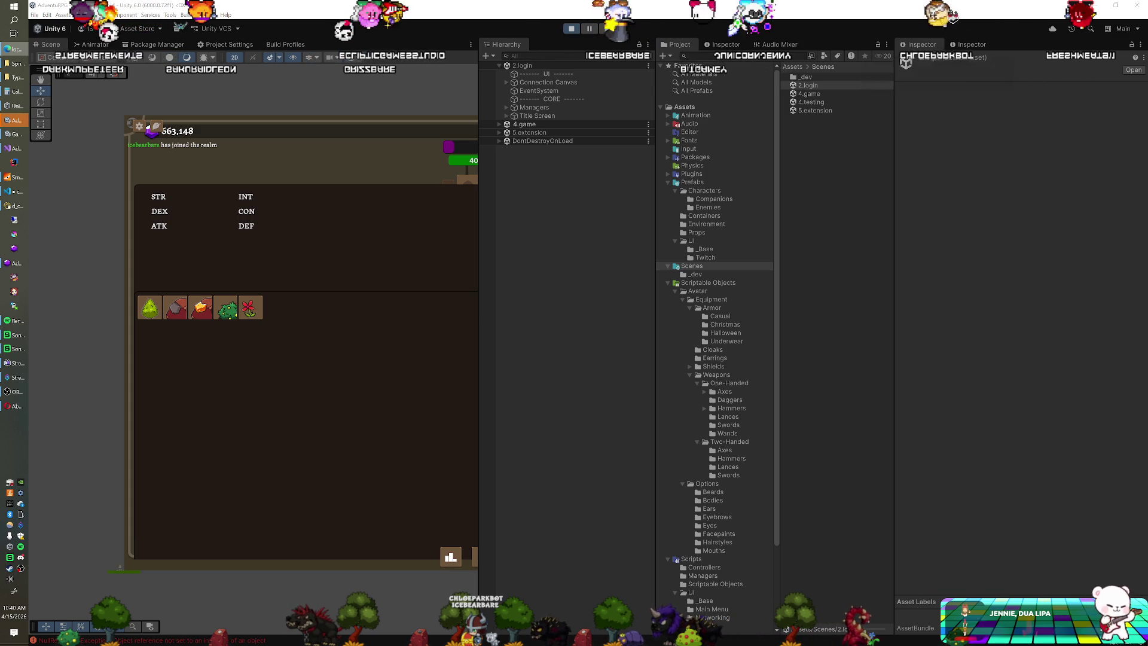
mouse_move(1147, 71)
mouse_down()
mouse_move(374, 71)
mouse_move(352, 112)
mouse_up()
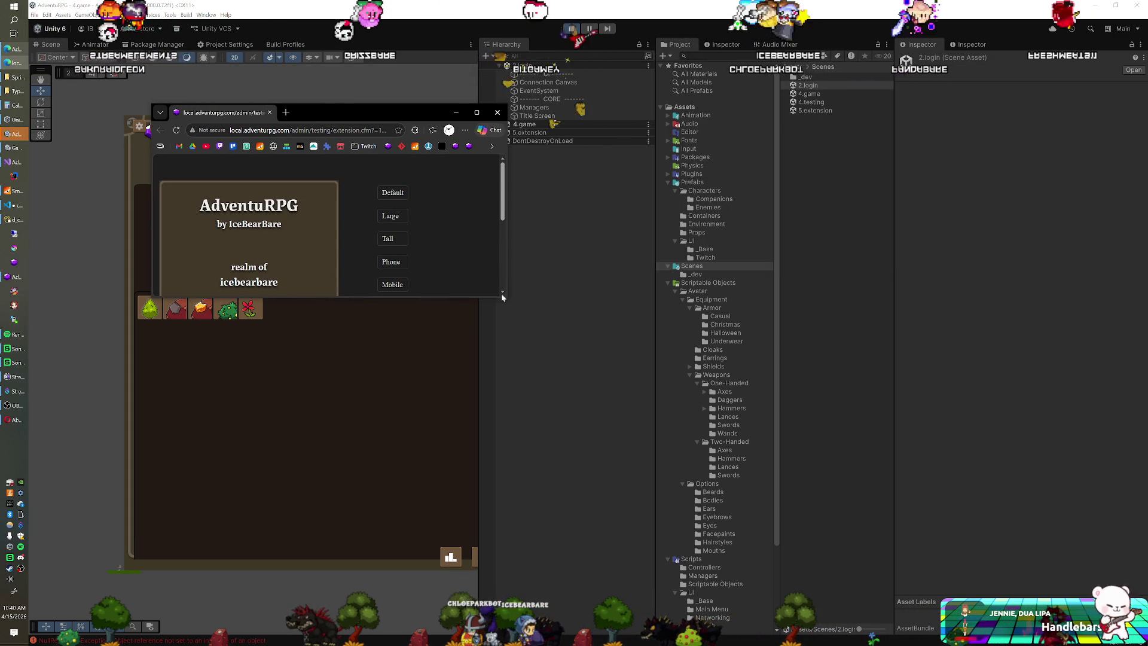
Enlarge the local.adventurpg.com test page and switch the character panel to the bag inventory grid.
mouse_move(506, 297)
mouse_down()
mouse_move(708, 436)
mouse_move(727, 538)
mouse_move(713, 522)
mouse_up()
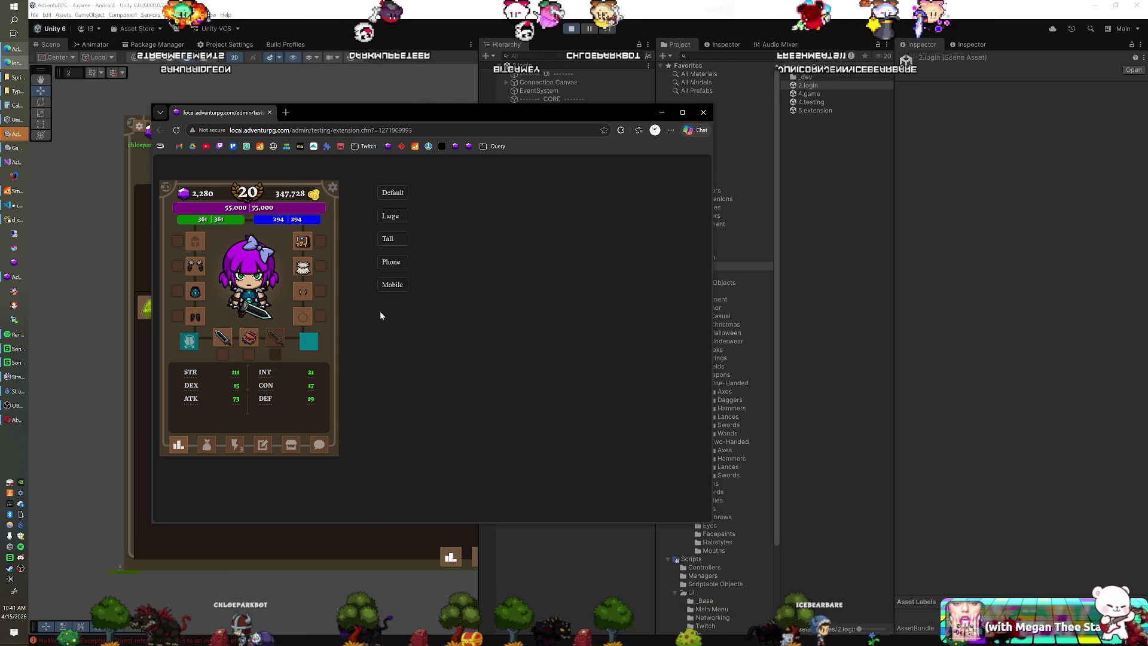
click(207, 447)
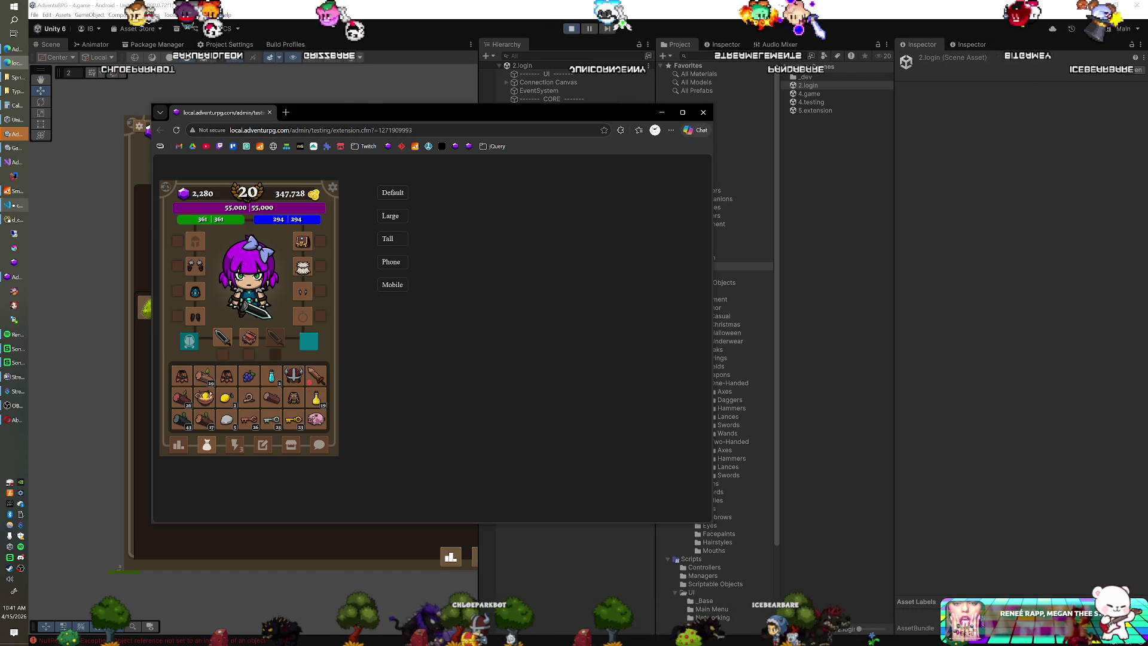
In VS Code, open the extension's avatar.css from extension/css, then its index.html markup.
click(13, 210)
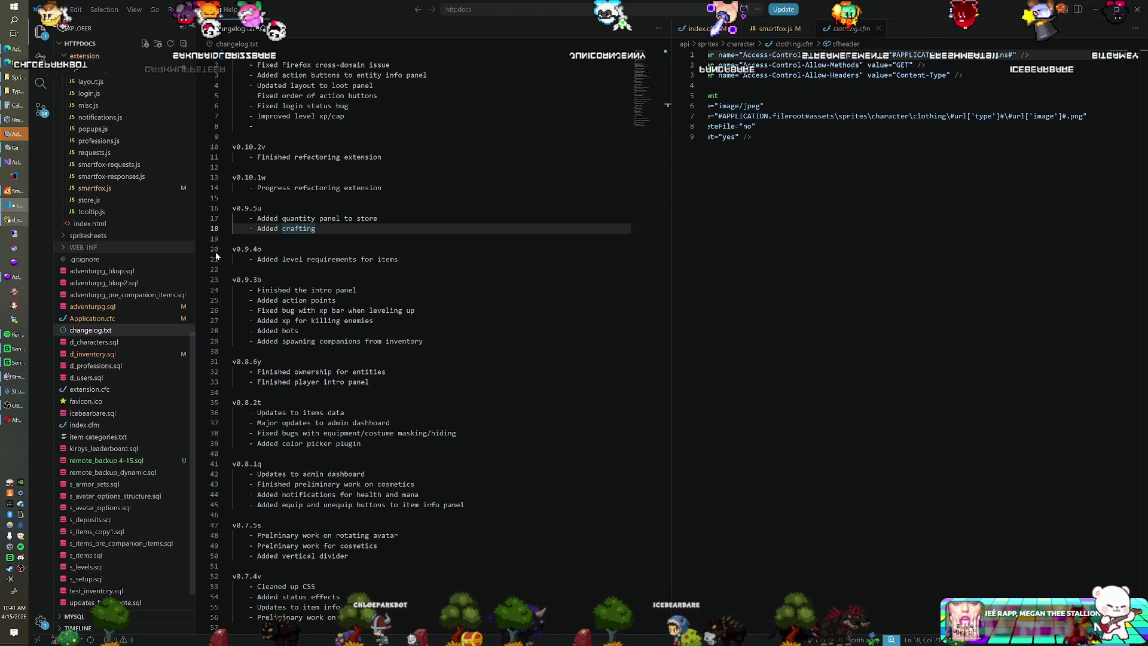
key(Down)
key(Down)
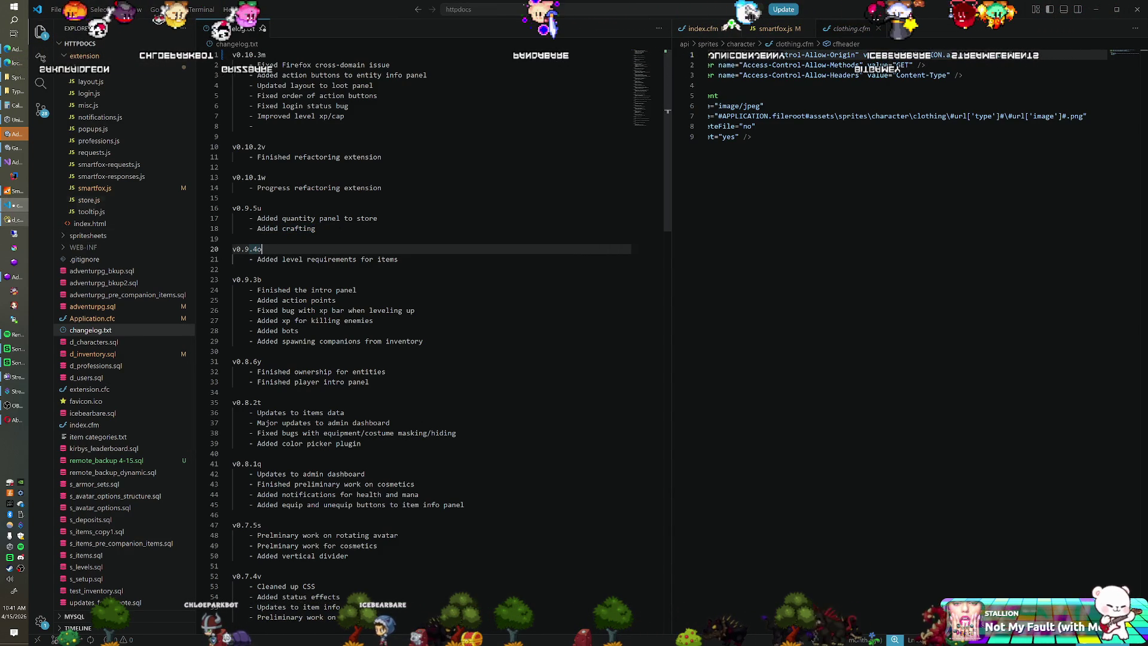
scroll(110, 272, up, 2)
scroll(110, 272, up, 6)
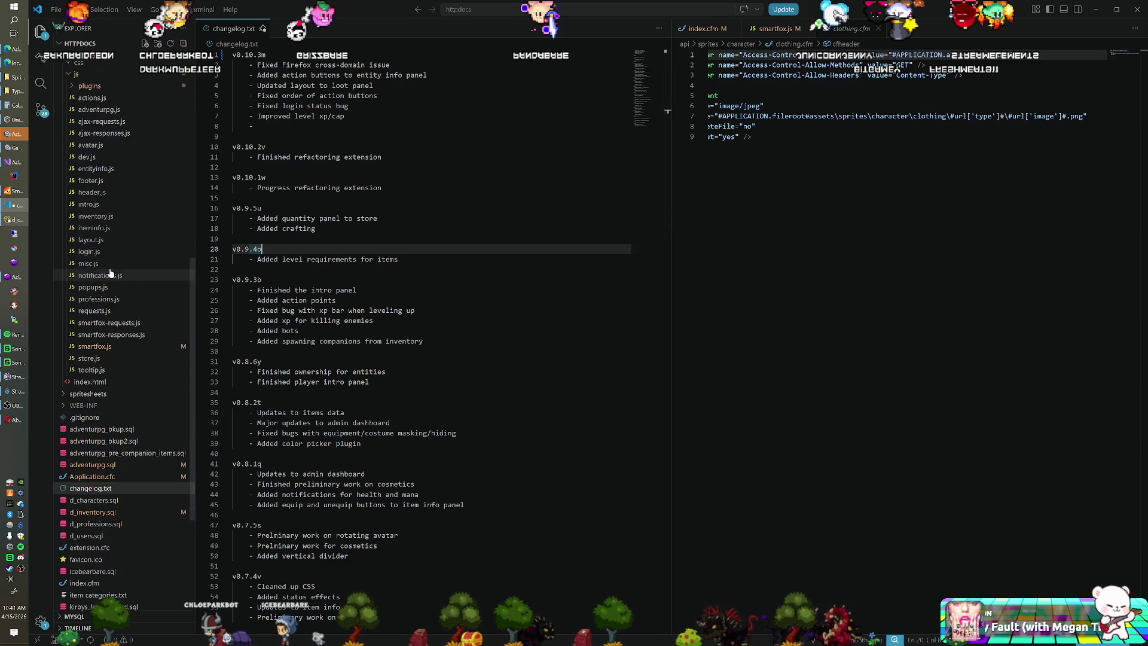
scroll(110, 272, up, 6)
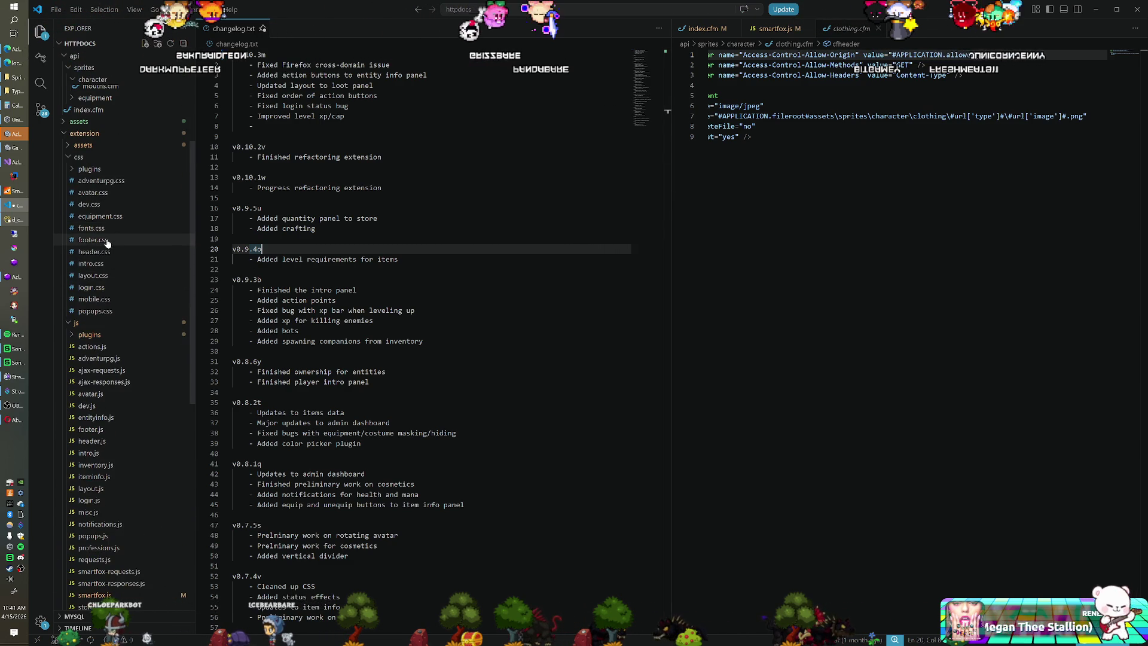
click(104, 197)
scroll(106, 232, down, 5)
scroll(107, 232, down, 1)
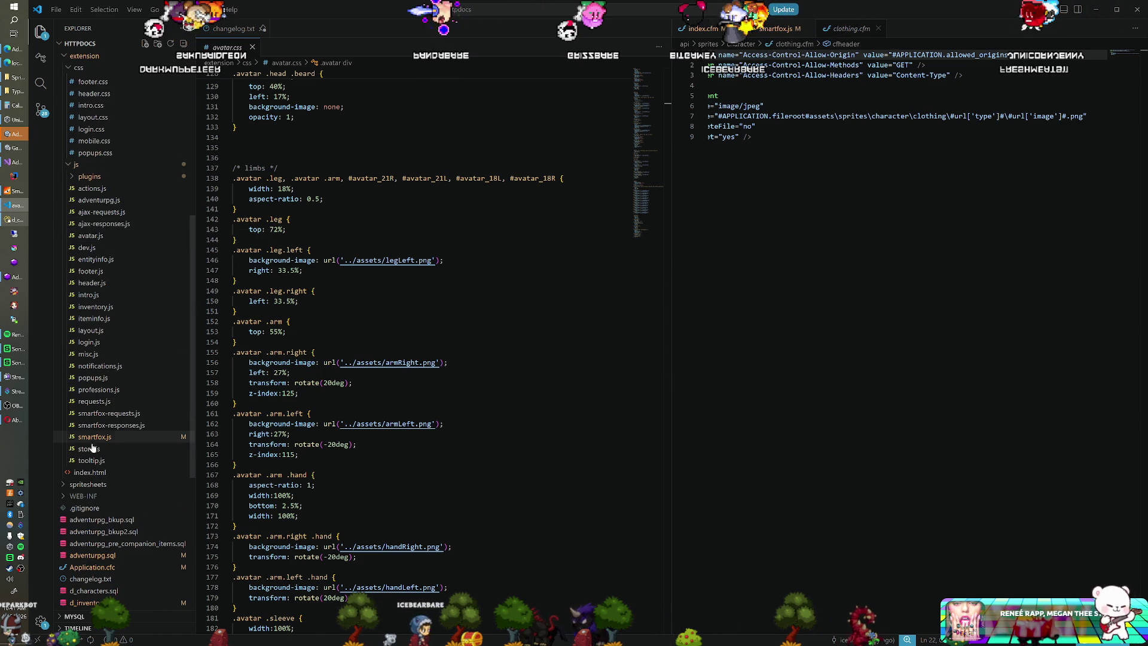
click(93, 473)
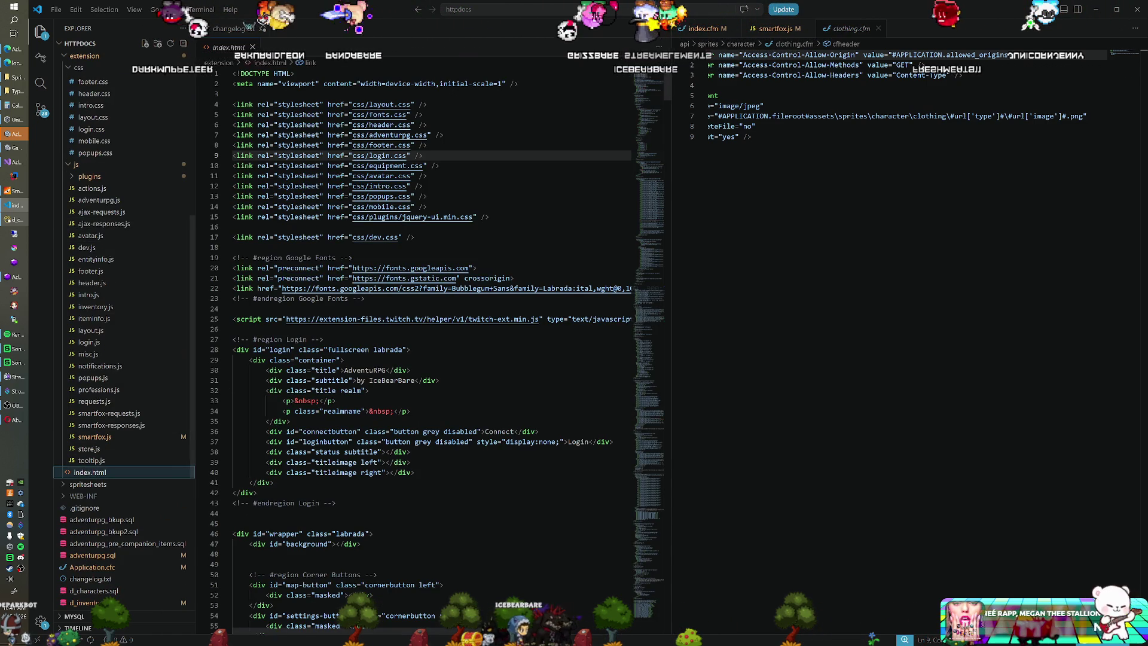
Scroll index.html past the gems currency block and fold the Settings region.
click(419, 217)
scroll(418, 299, down, 20)
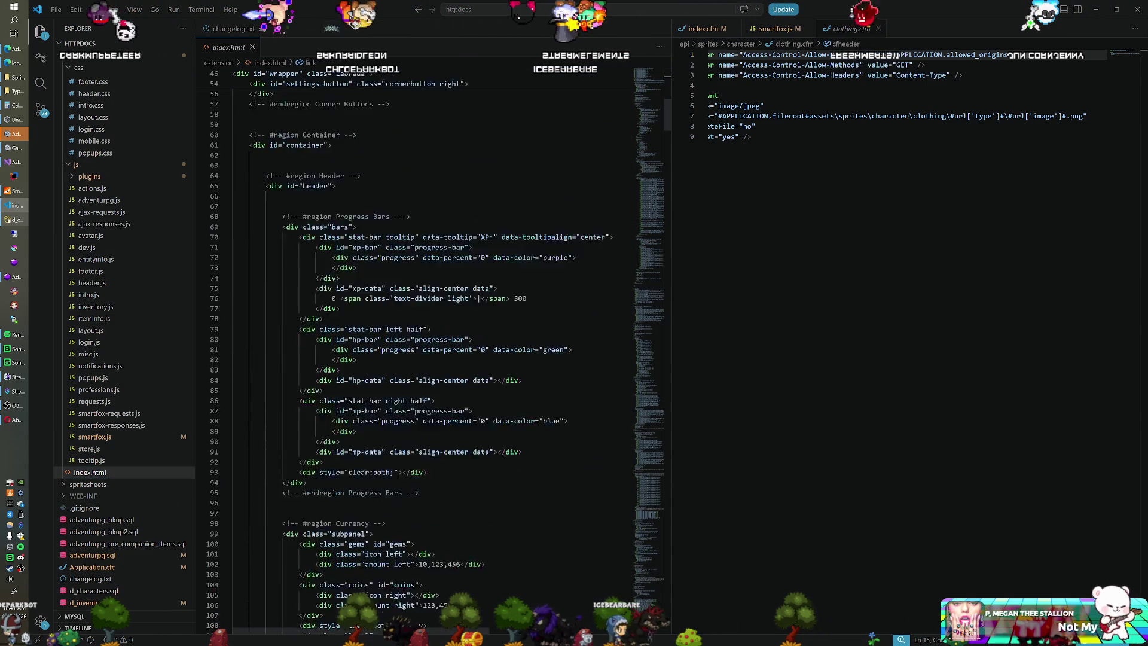
scroll(419, 299, down, 4)
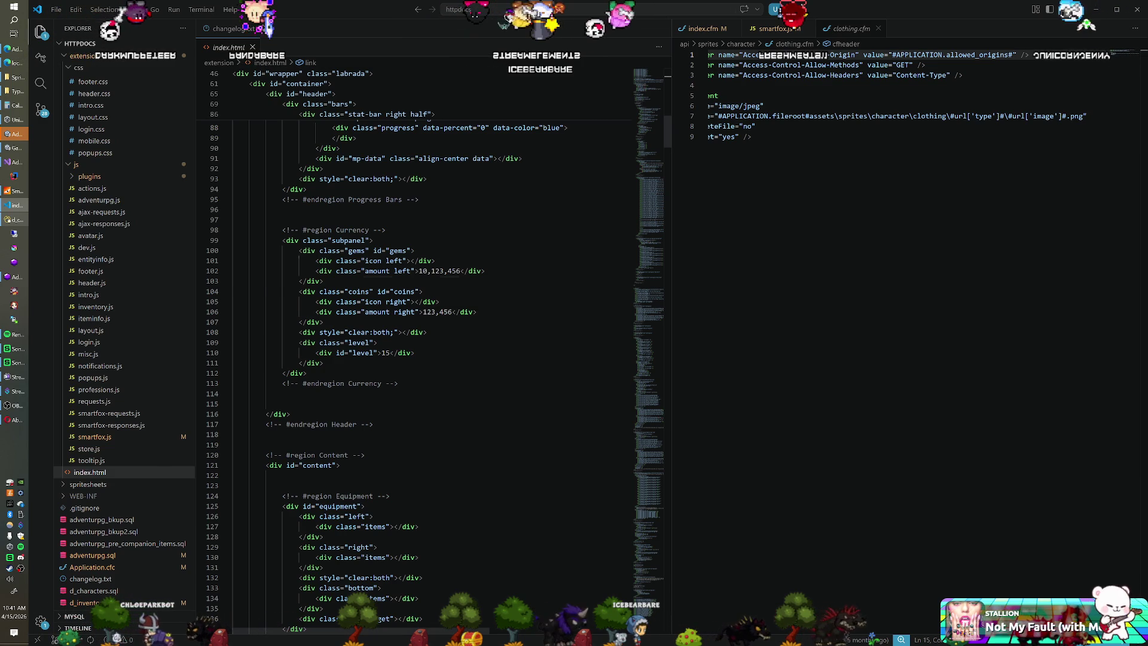
click(324, 281)
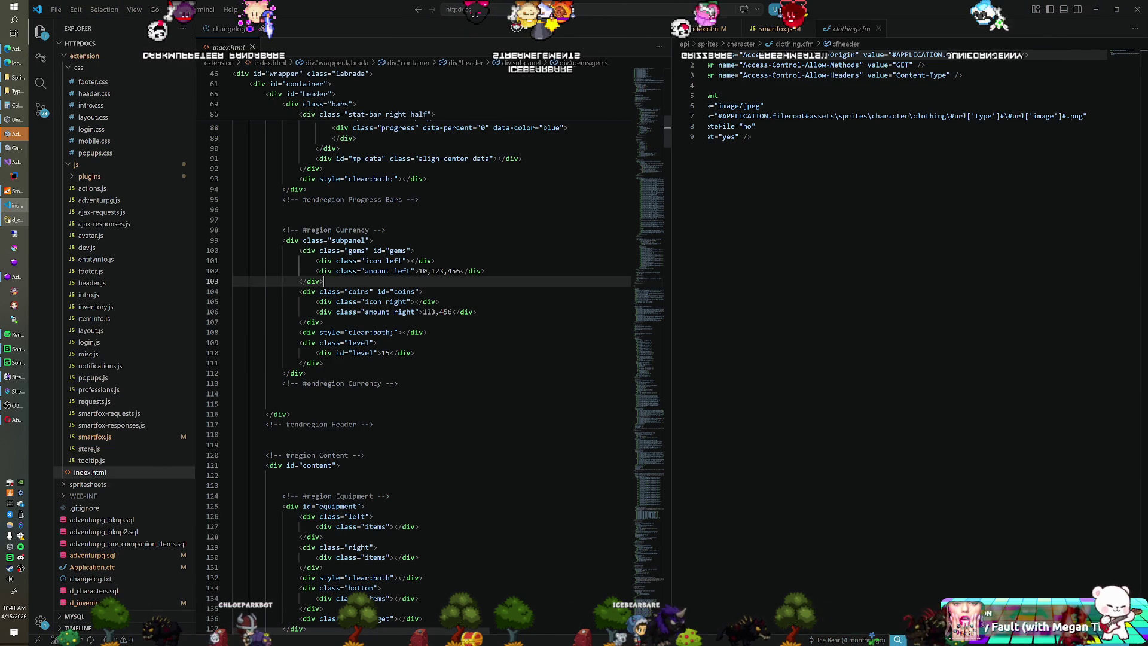
scroll(431, 359, down, 7)
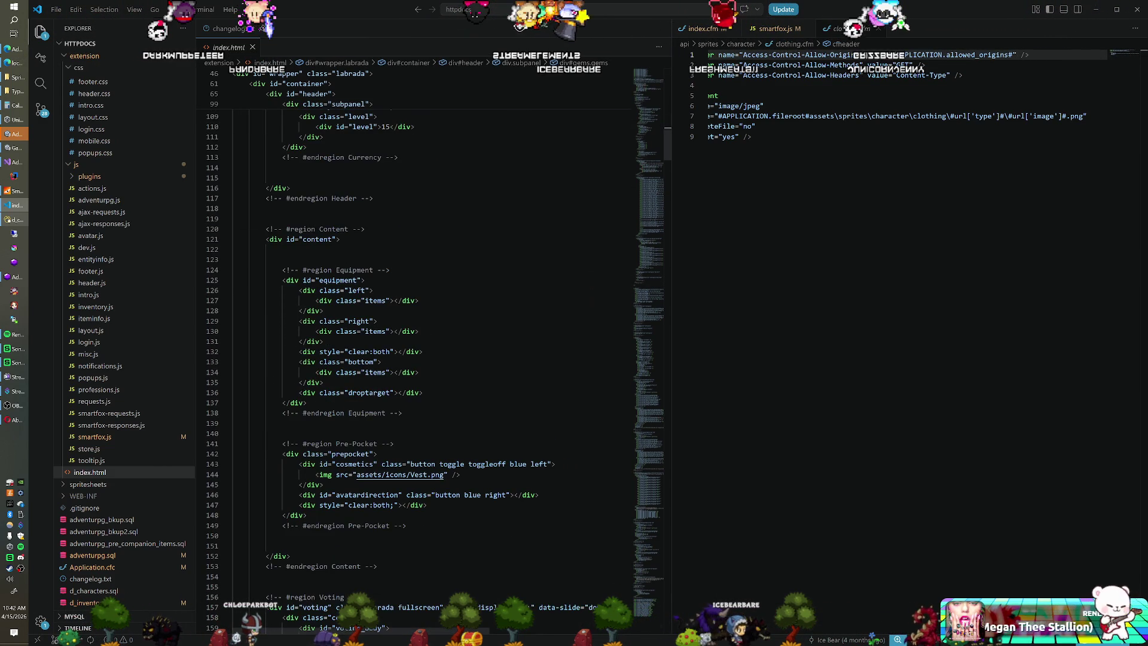
scroll(431, 359, down, 9)
scroll(430, 359, down, 20)
scroll(430, 359, down, 20)
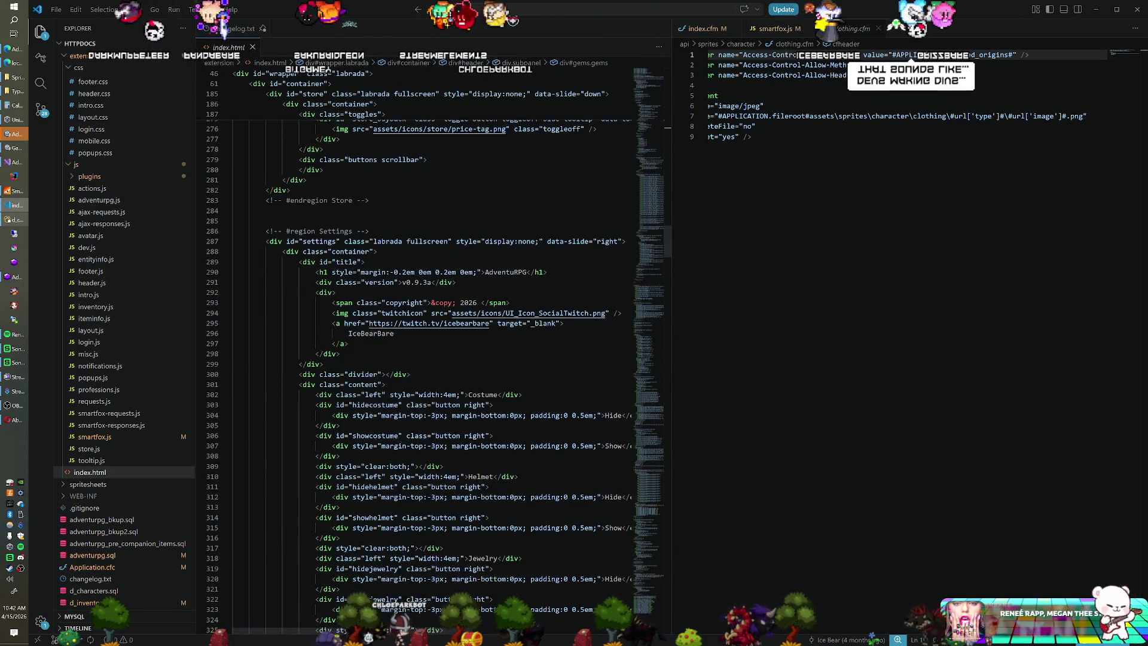
click(227, 232)
Fold the Voting, Pre-Pocket, Equipment, Currency and Progress Bars regions.
scroll(228, 237, up, 20)
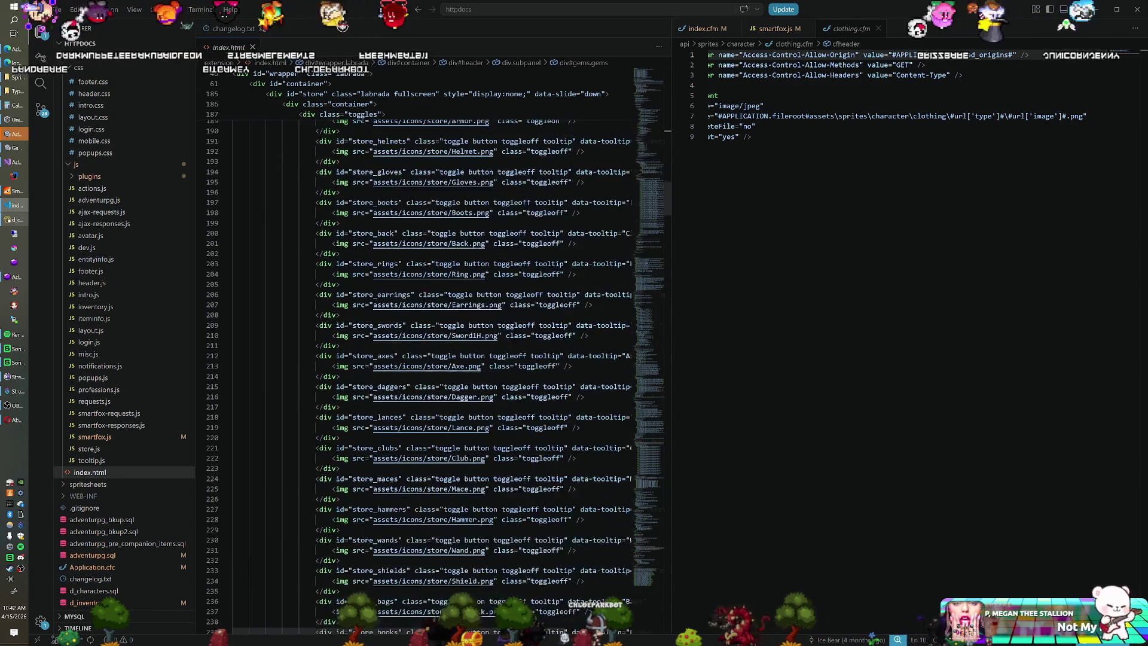
scroll(430, 359, up, 7)
scroll(226, 301, up, 11)
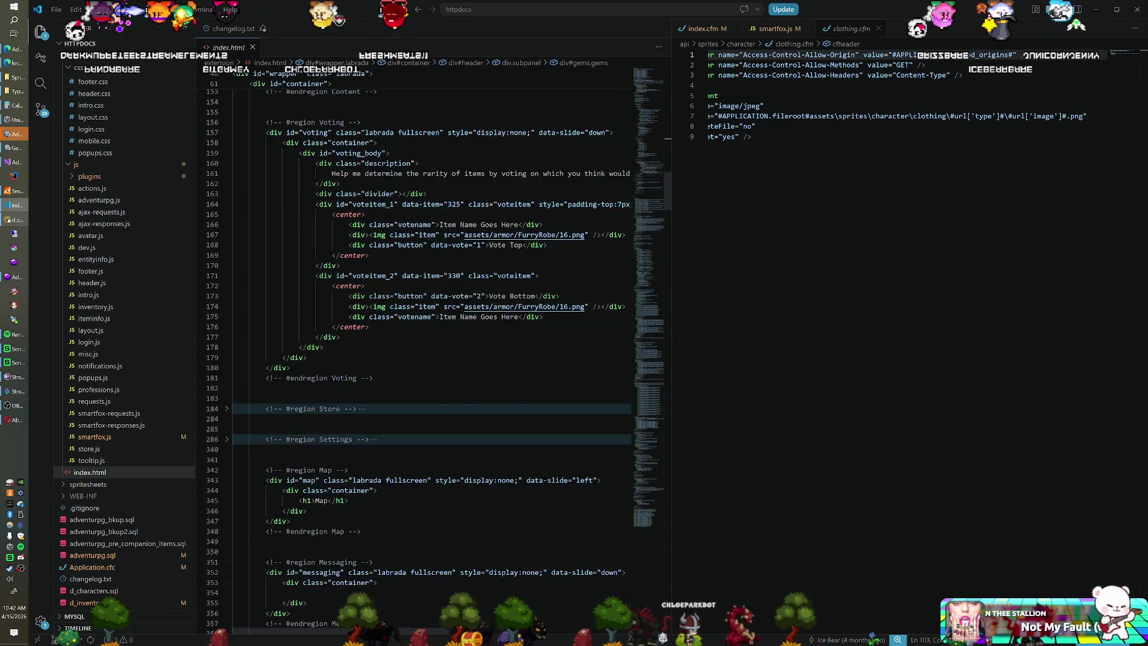
click(226, 349)
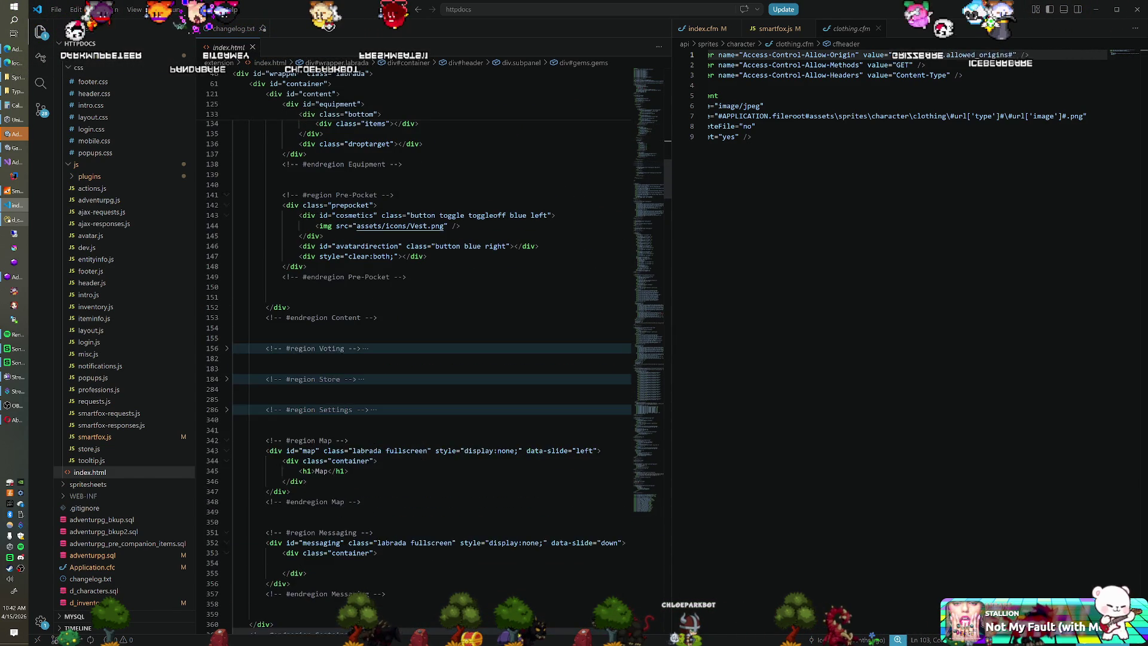
scroll(226, 348, up, 4)
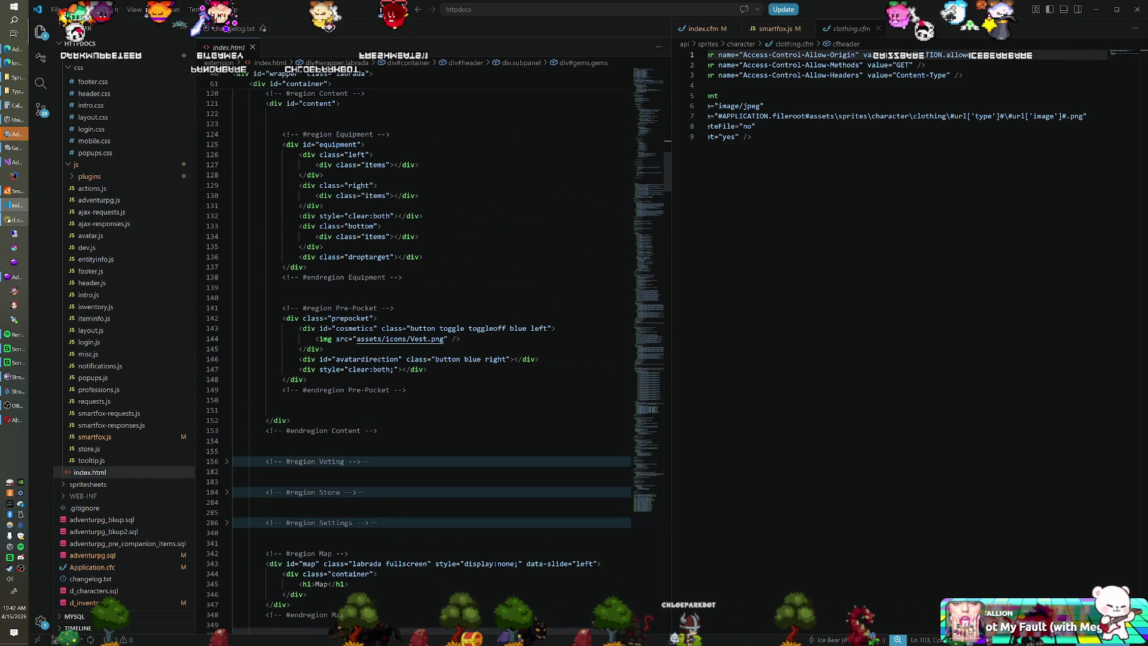
click(226, 308)
scroll(226, 308, up, 3)
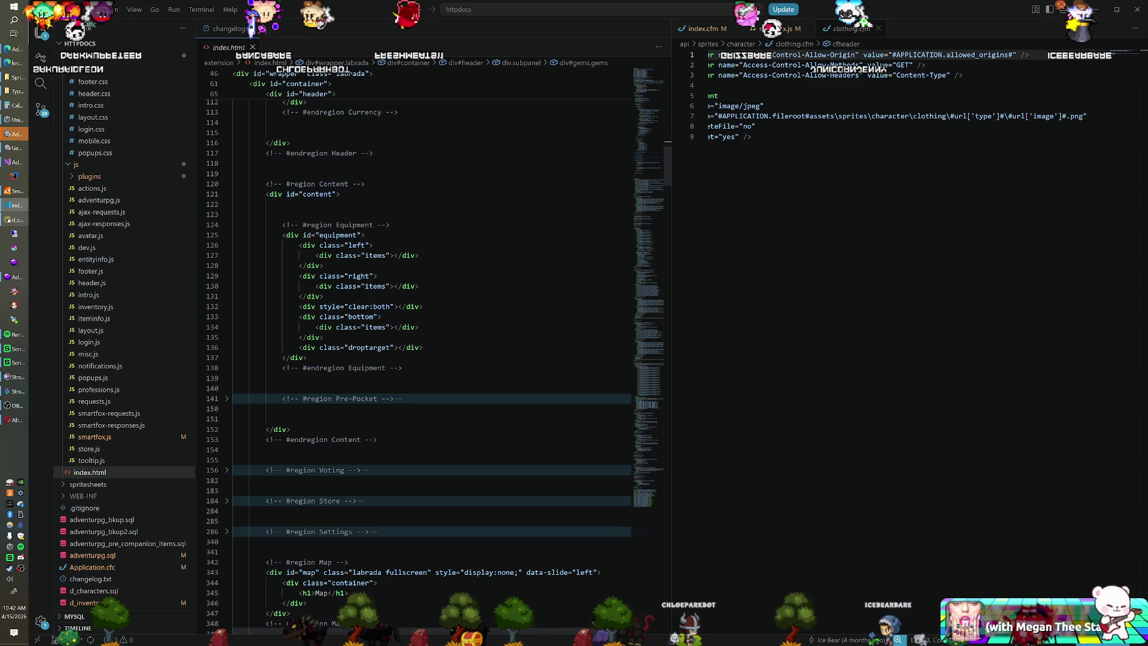
click(226, 224)
scroll(226, 224, up, 6)
scroll(222, 212, up, 3)
click(226, 208)
scroll(226, 211, up, 10)
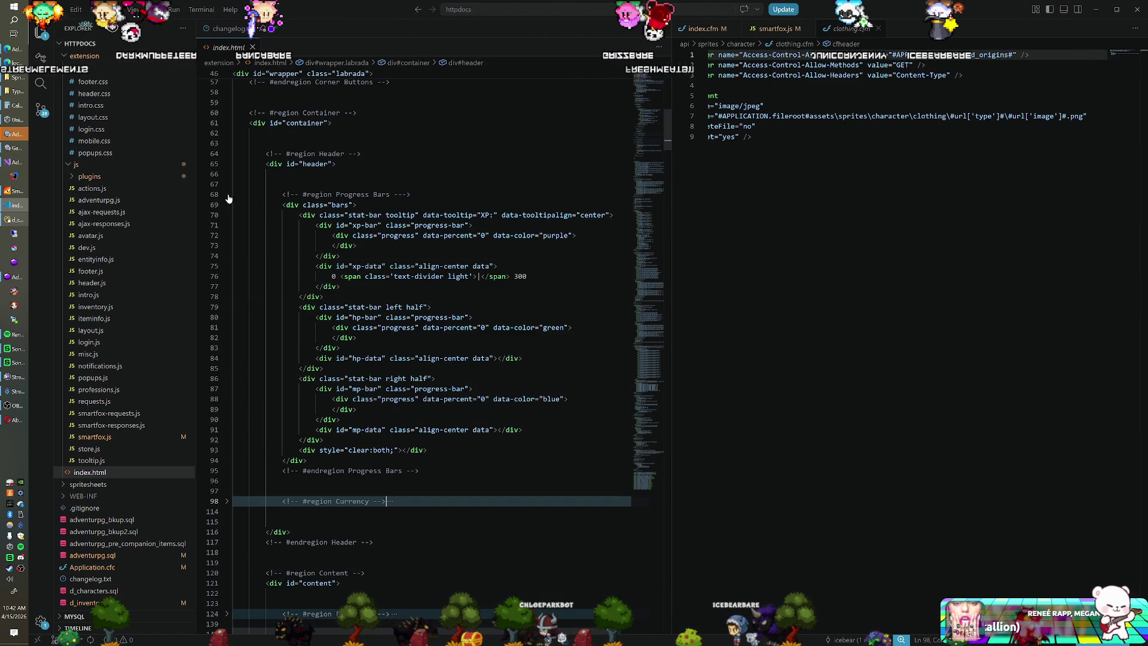
click(226, 196)
scroll(226, 199, up, 6)
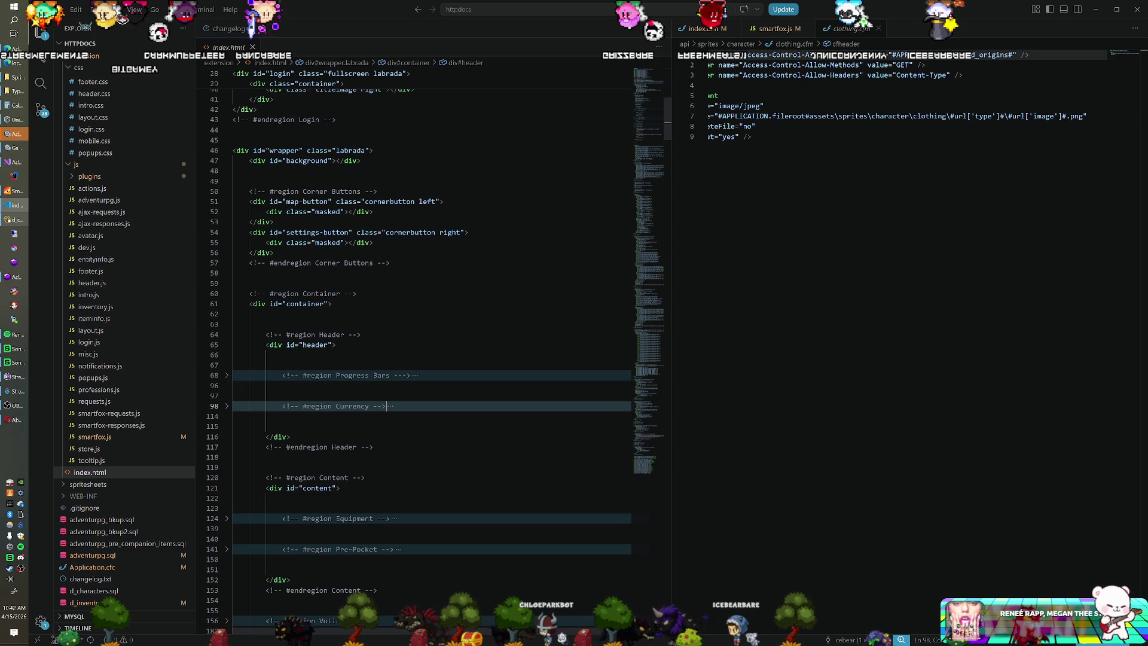
Fold the Map, Messaging, Footer, Stats Pocket, Bag Pocket and Actions Pocket regions.
scroll(226, 194, down, 12)
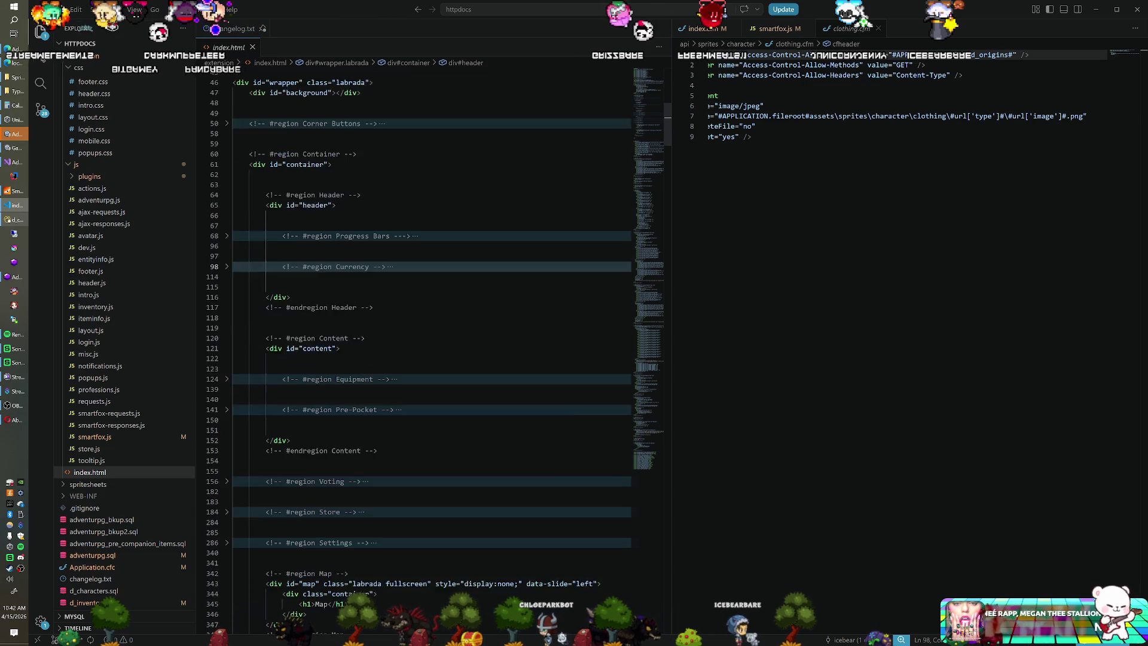
scroll(430, 359, down, 3)
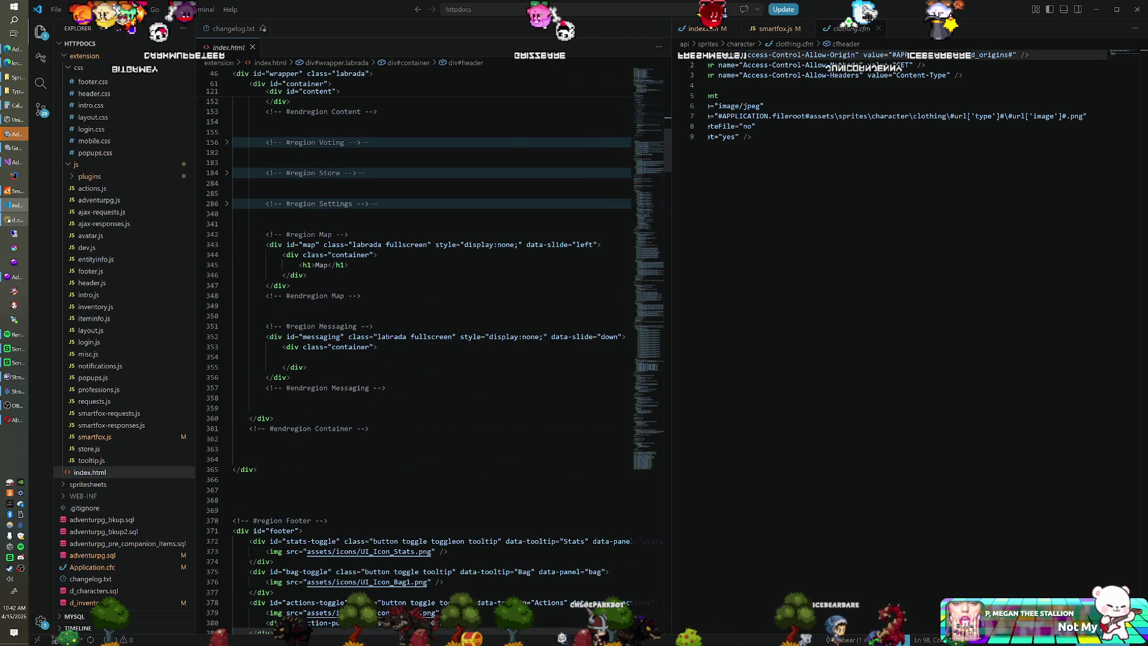
click(227, 235)
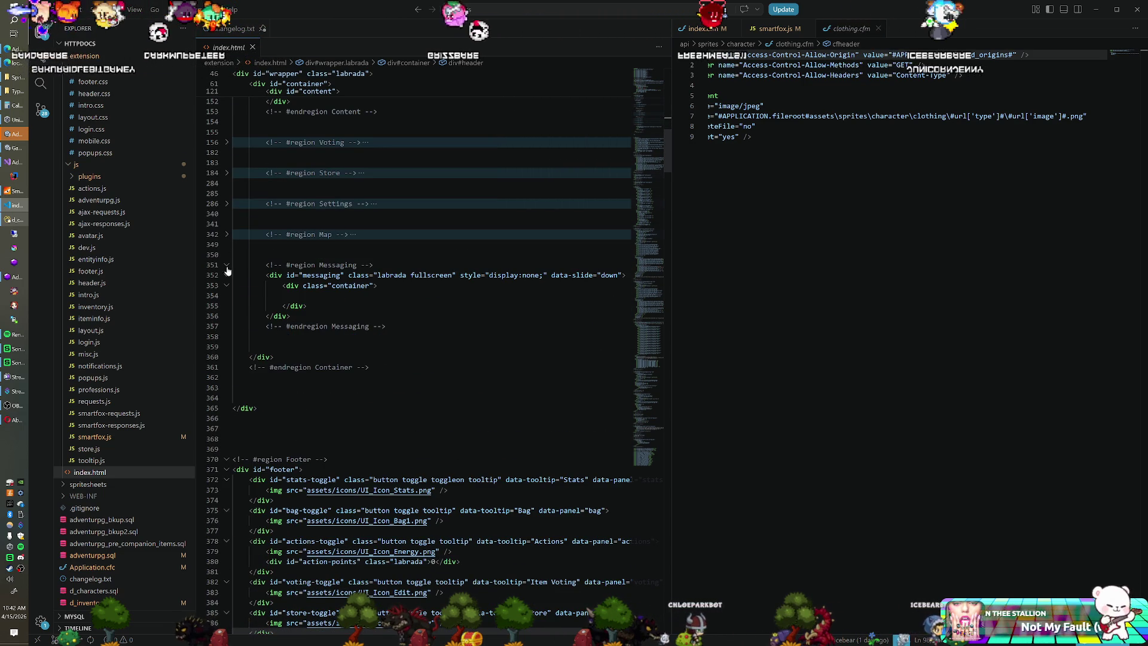
click(227, 266)
scroll(227, 265, down, 6)
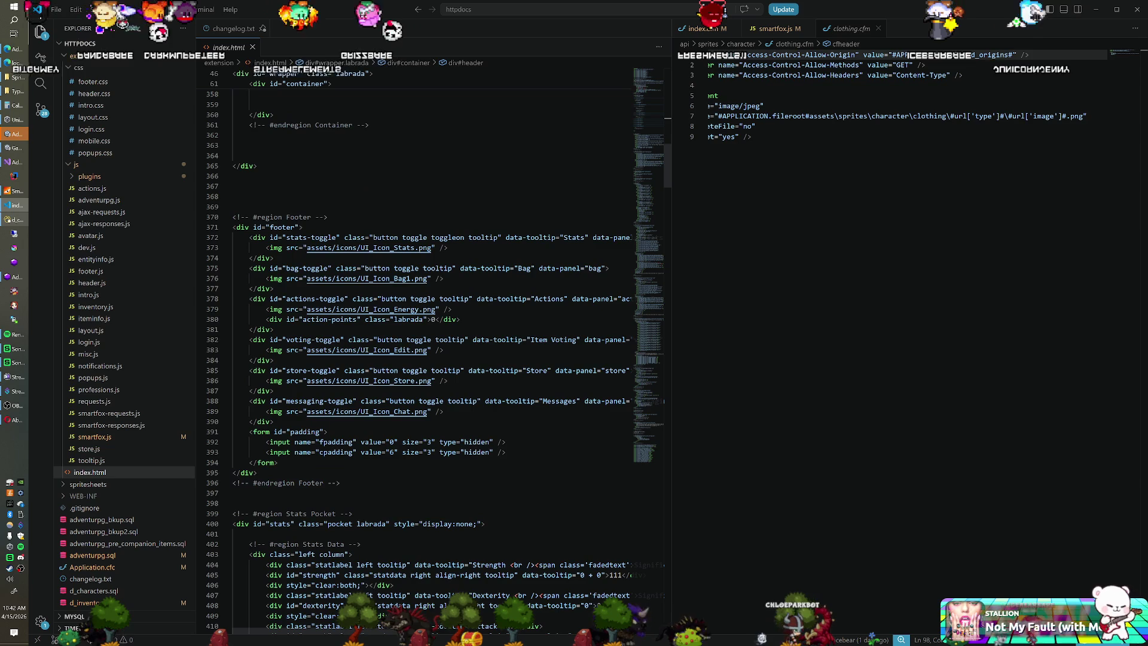
click(227, 217)
scroll(419, 358, down, 2)
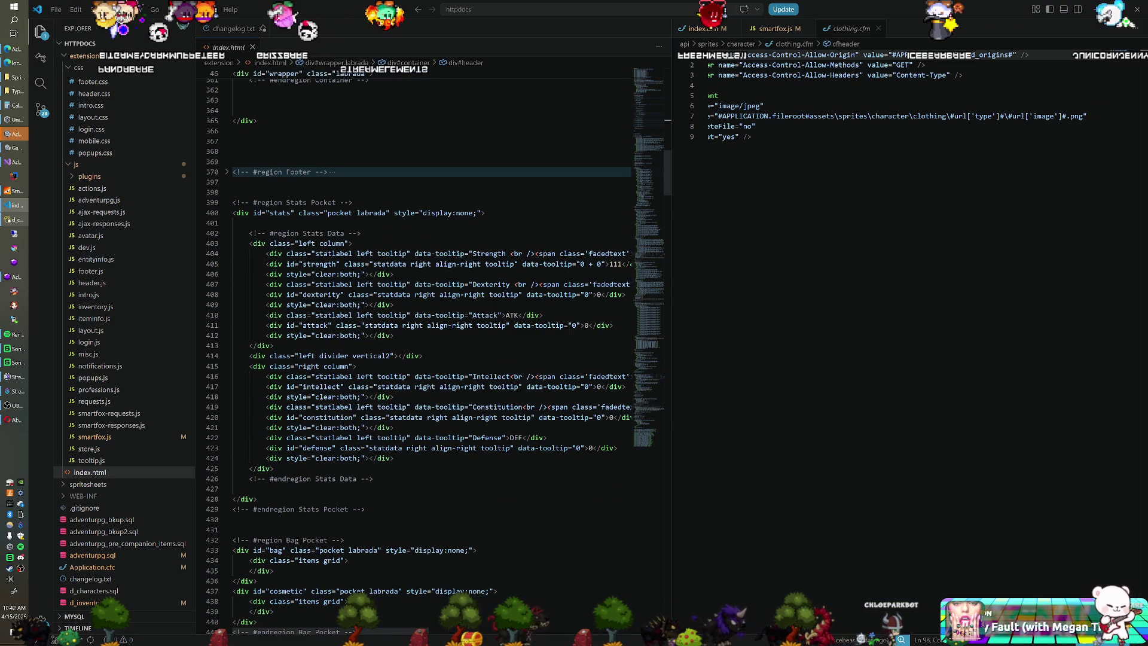
click(227, 203)
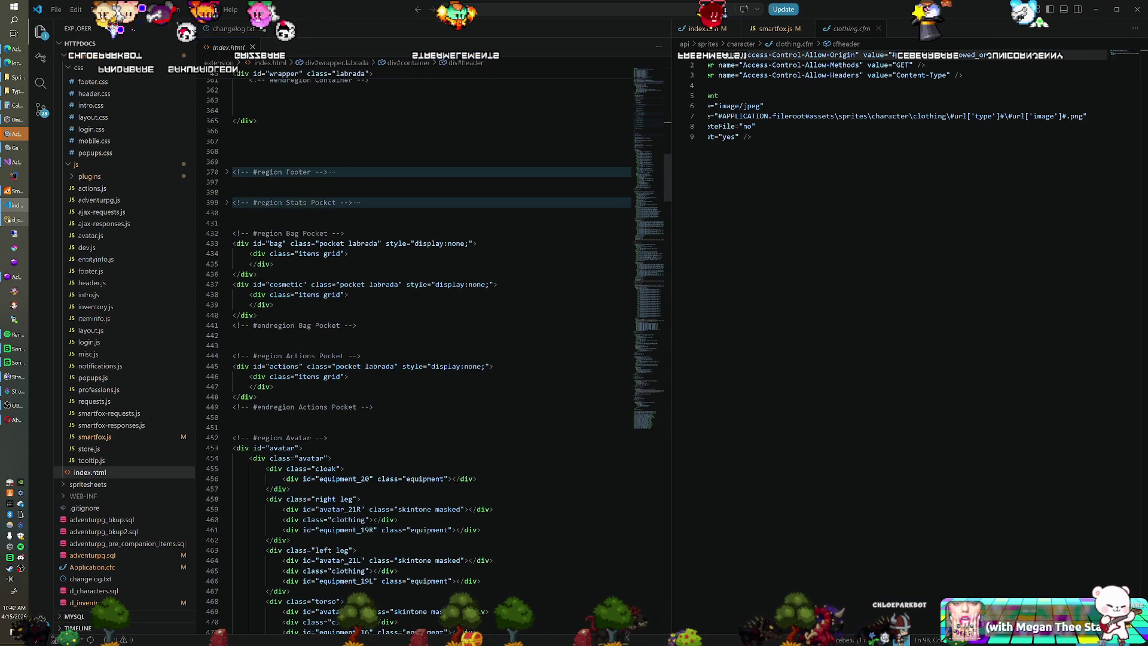
click(227, 233)
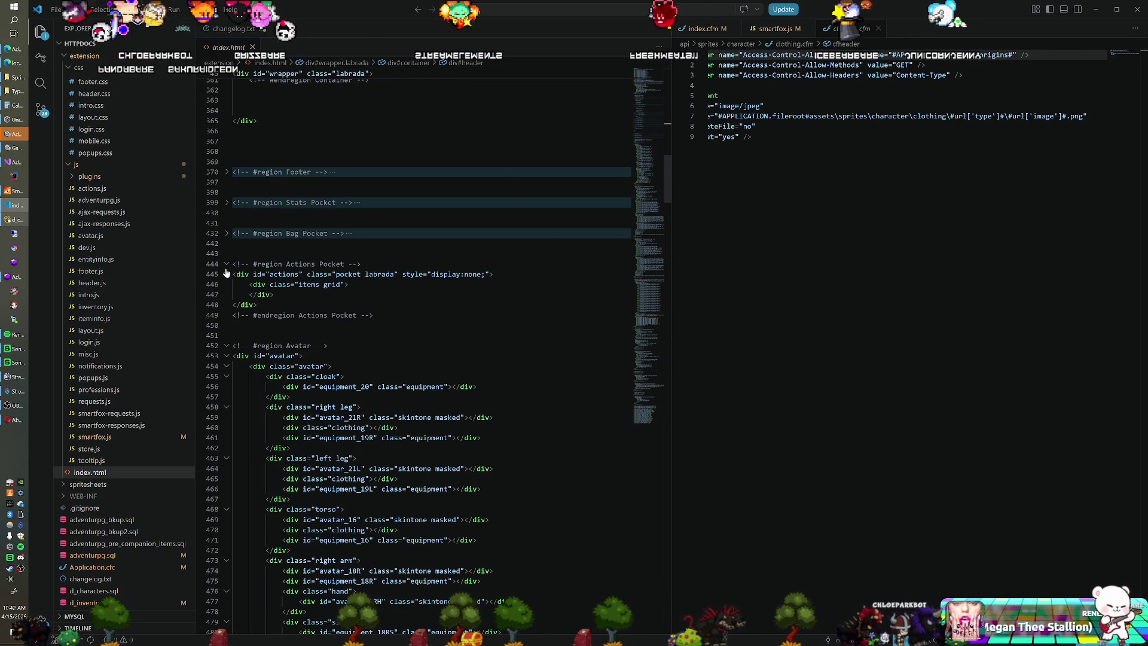
click(227, 265)
scroll(419, 299, down, 4)
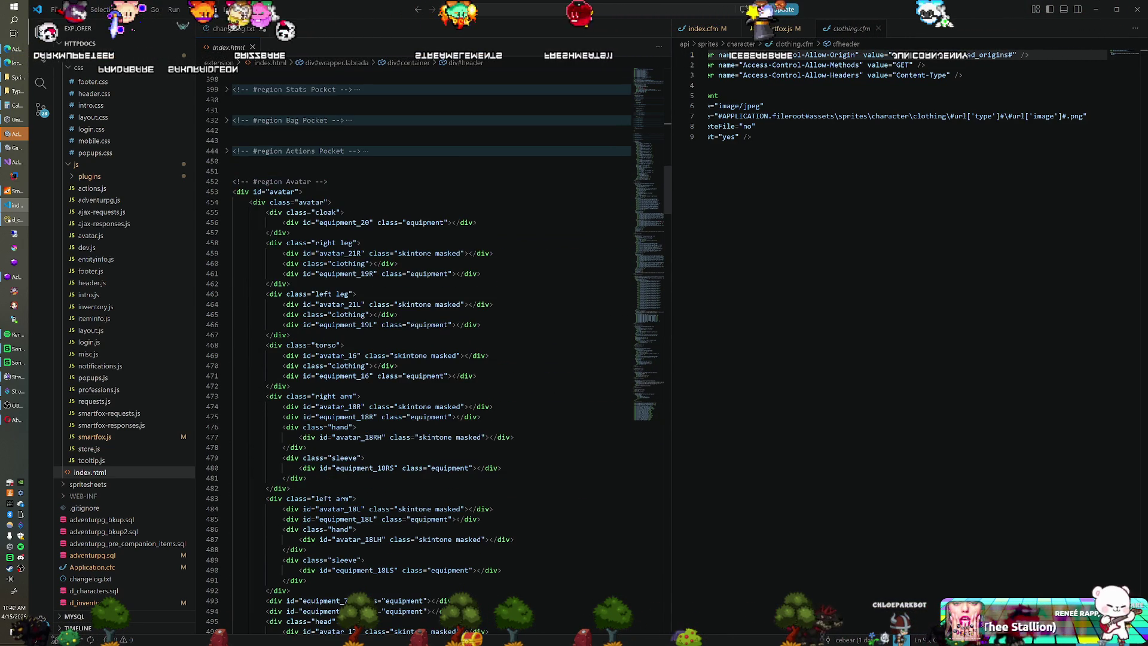
scroll(419, 347, down, 3)
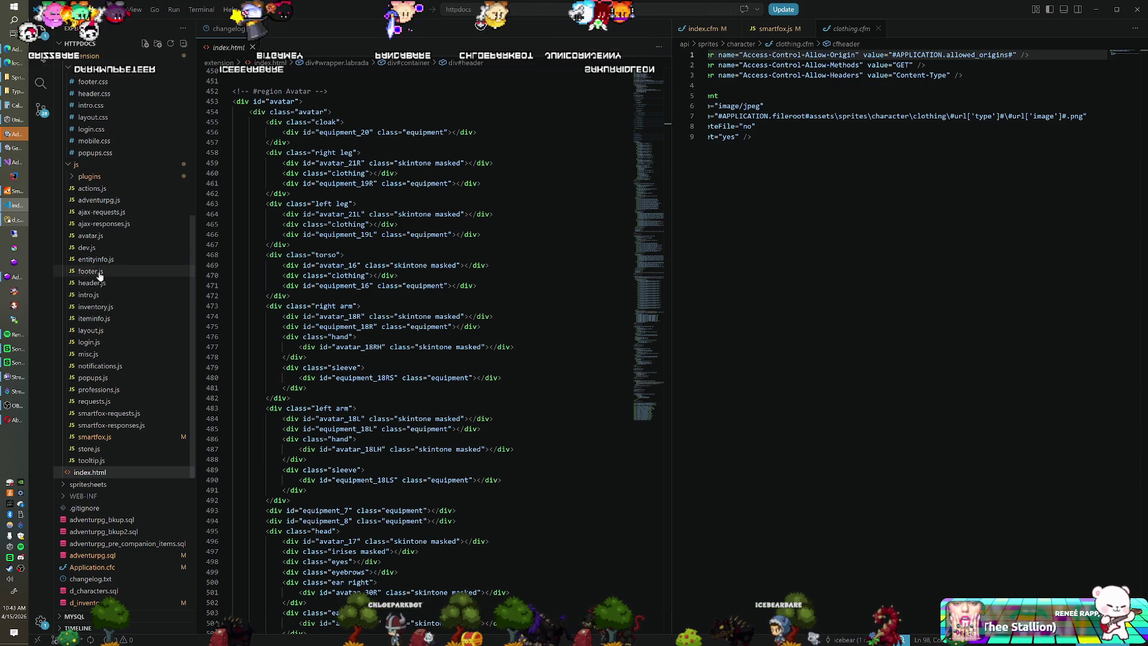
click(90, 235)
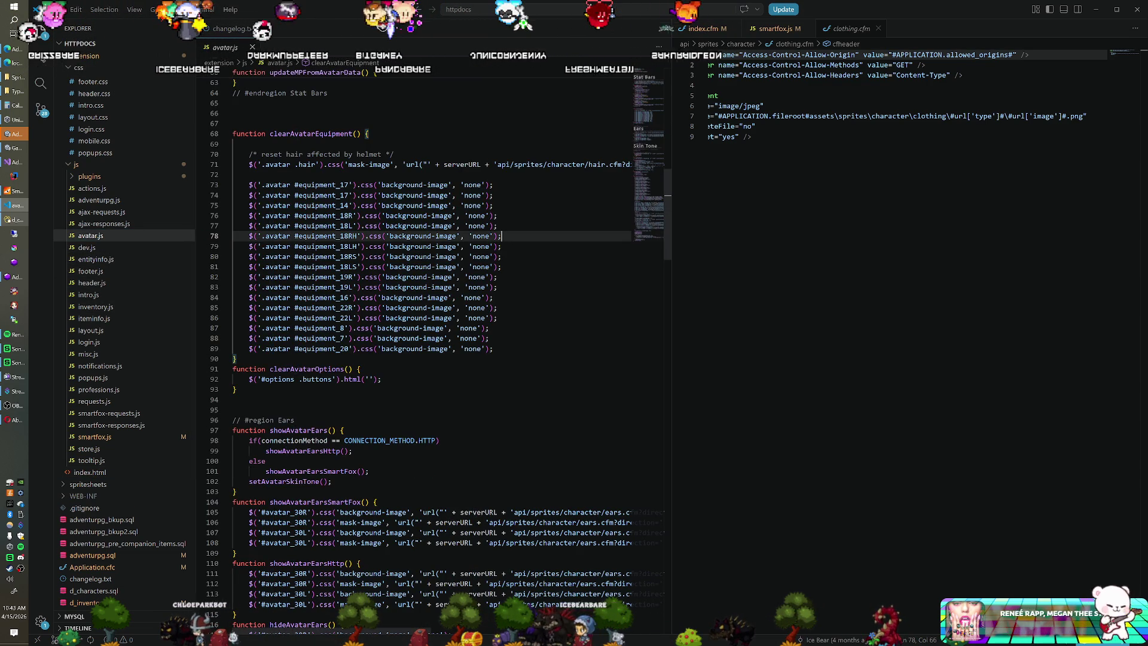
Read through clearAvatarEquipment and updateAvatarSmartFox in avatar.js, placing the caret on line 209.
scroll(431, 346, down, 10)
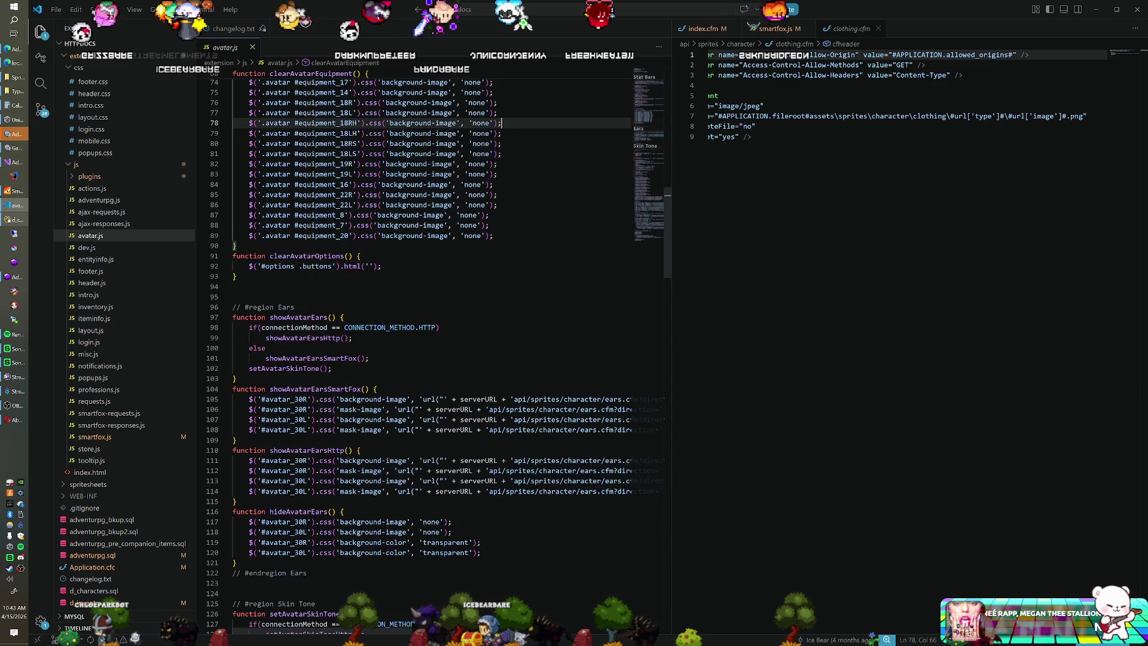
scroll(431, 347, down, 16)
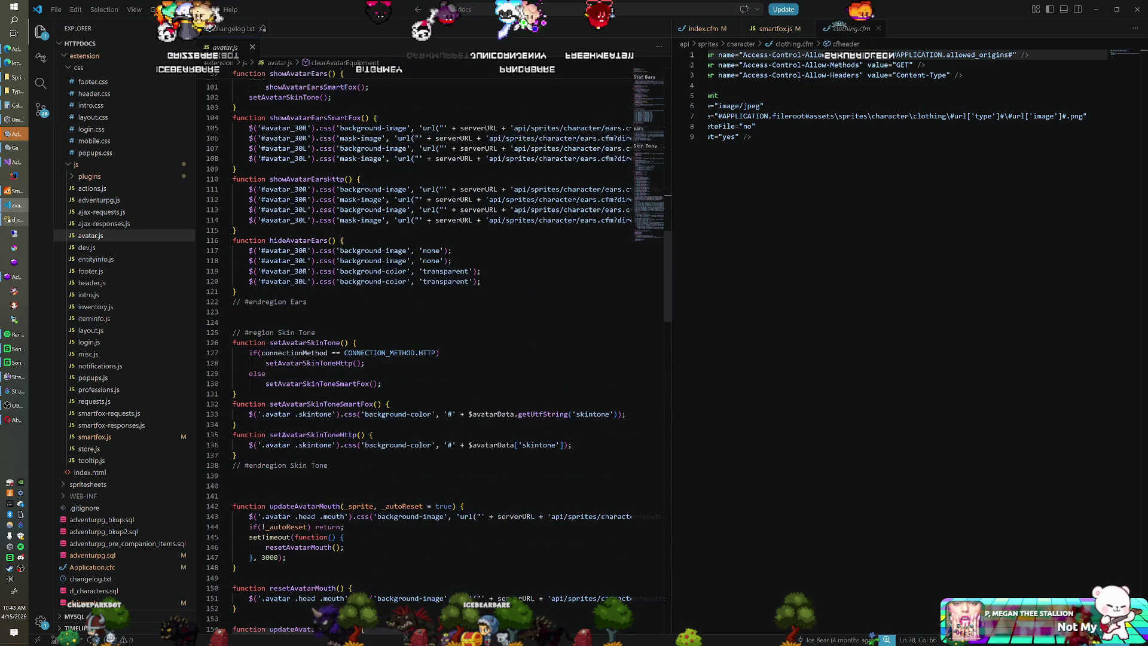
scroll(431, 347, down, 13)
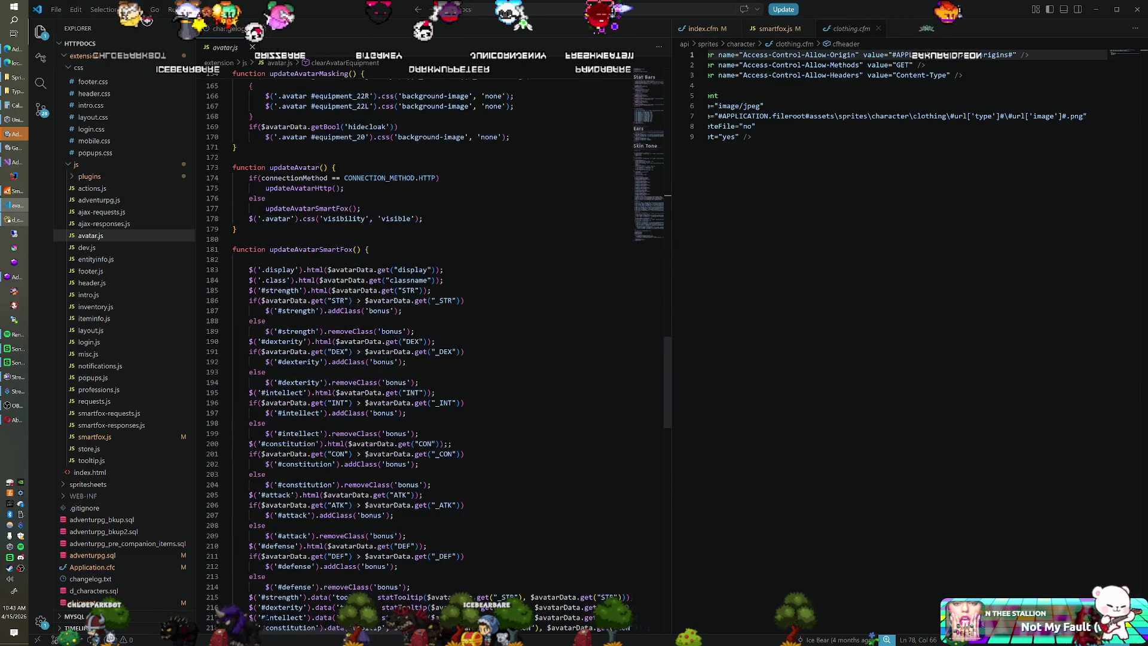
scroll(430, 347, down, 6)
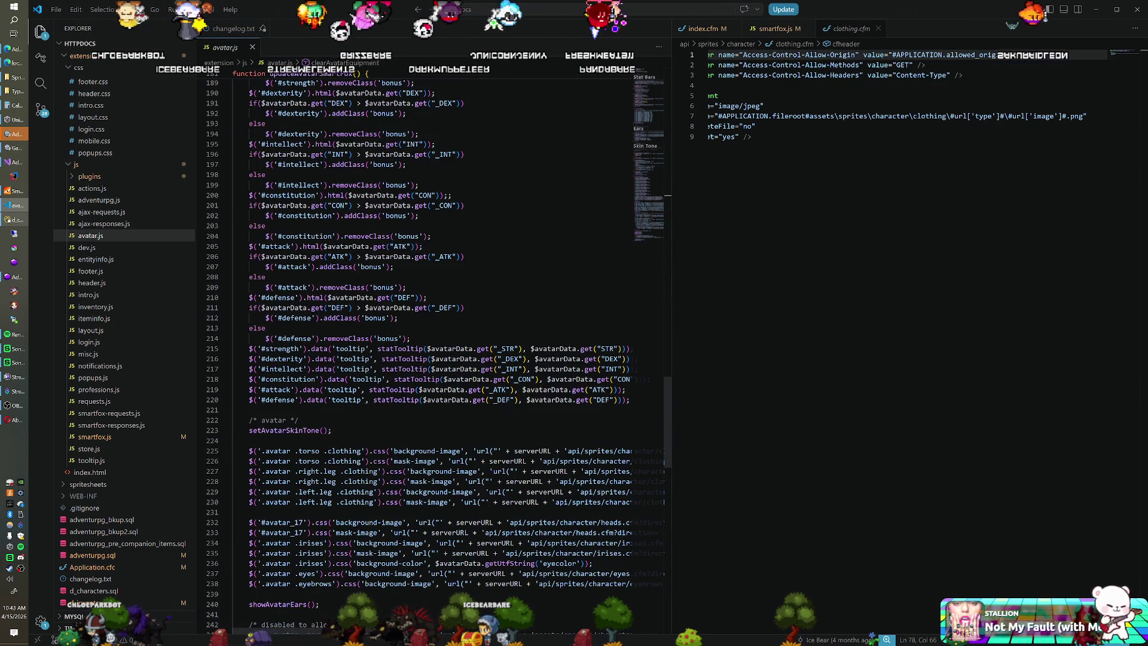
scroll(431, 347, down, 7)
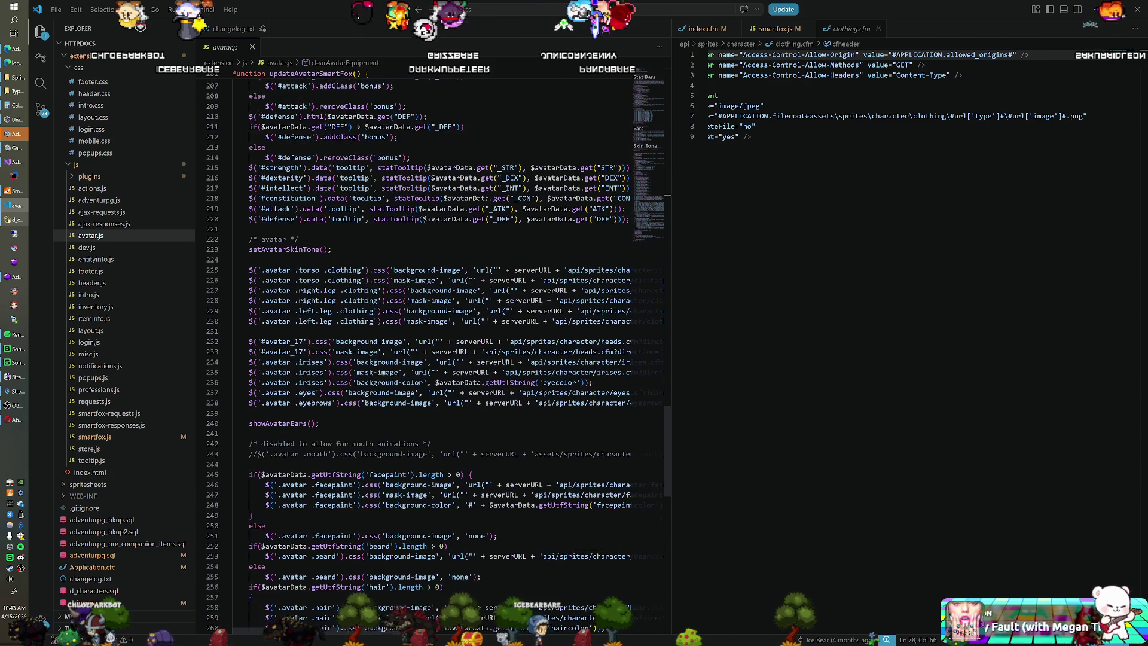
scroll(431, 347, down, 4)
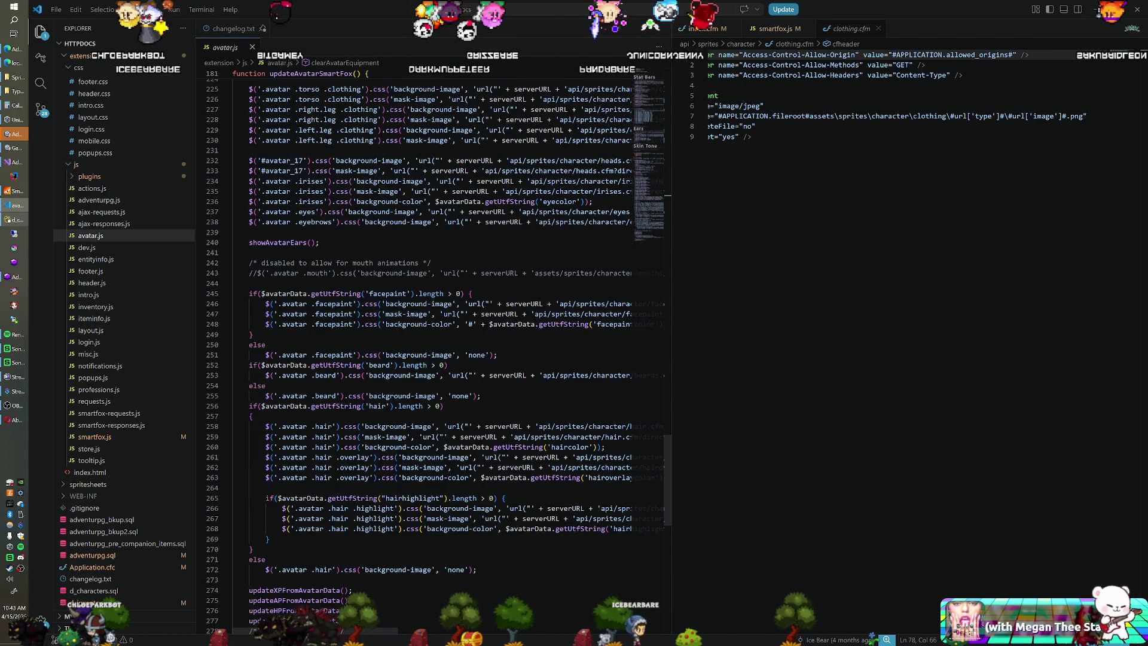
scroll(431, 347, up, 7)
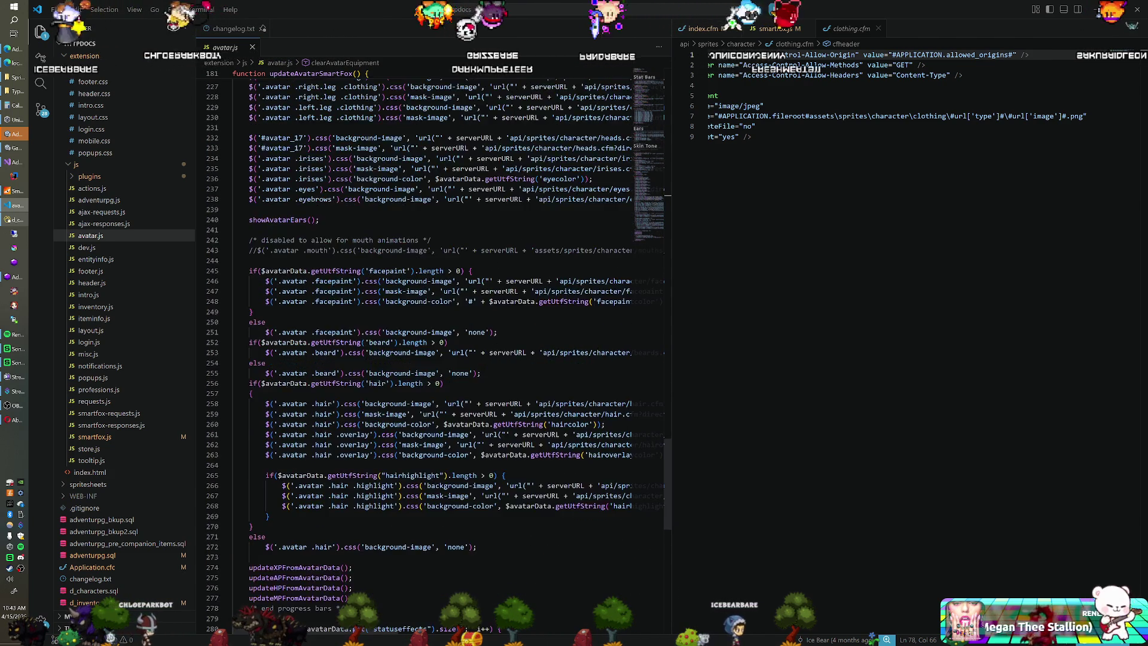
scroll(430, 347, up, 3)
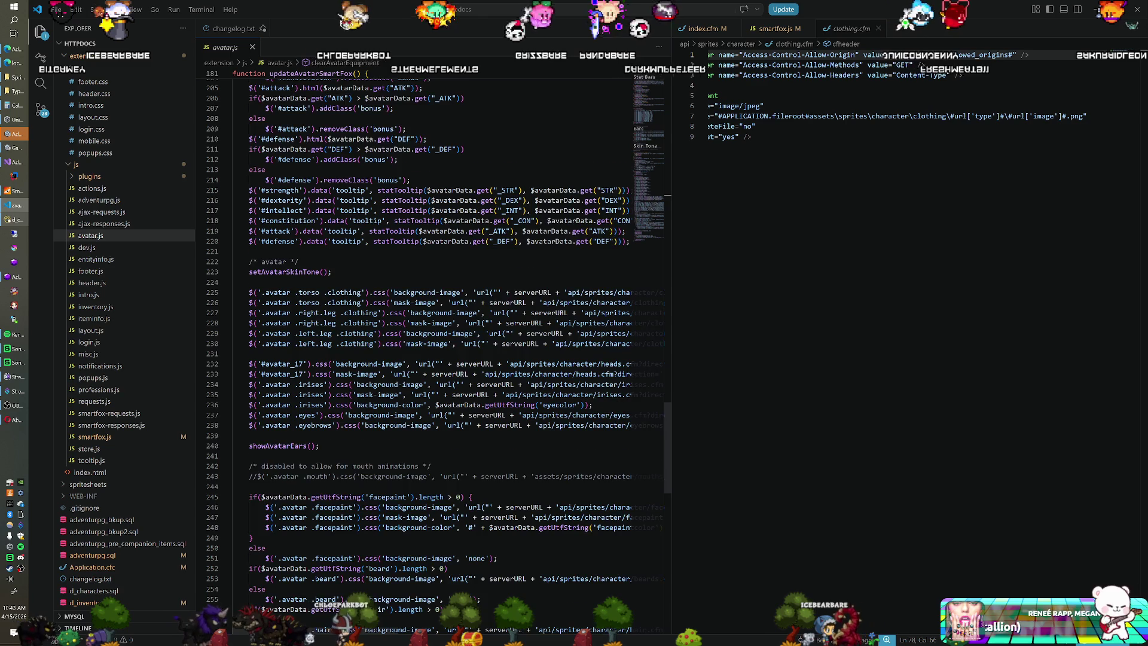
scroll(430, 347, down, 1)
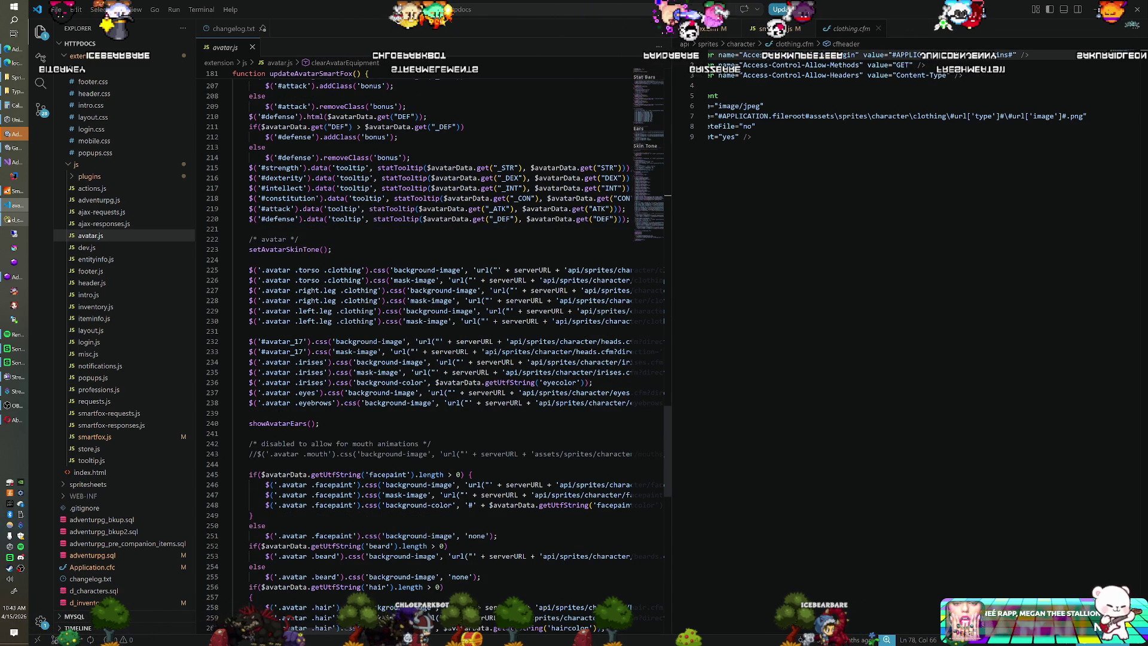
scroll(431, 347, down, 3)
scroll(431, 346, up, 3)
scroll(431, 347, up, 2)
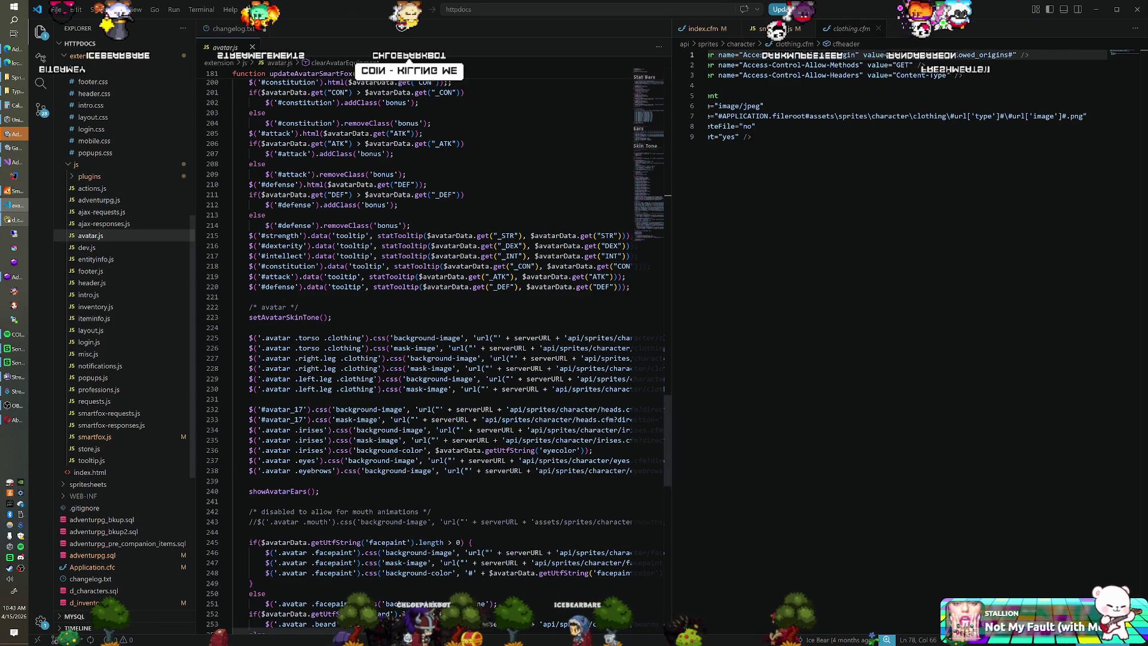
click(406, 174)
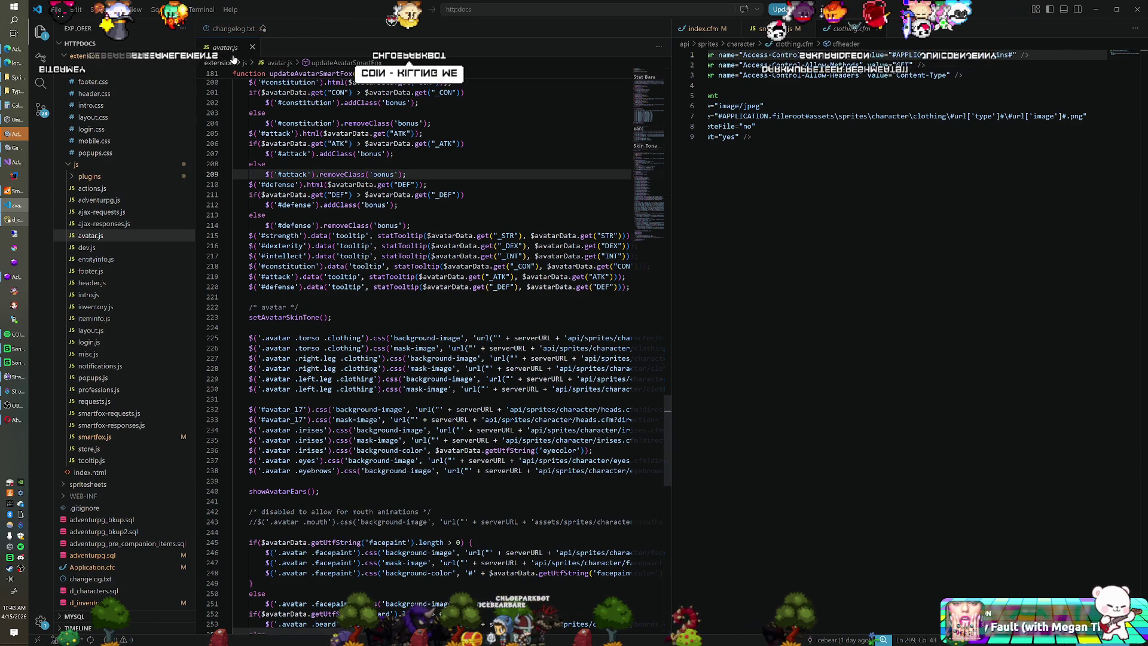
scroll(113, 226, up, 5)
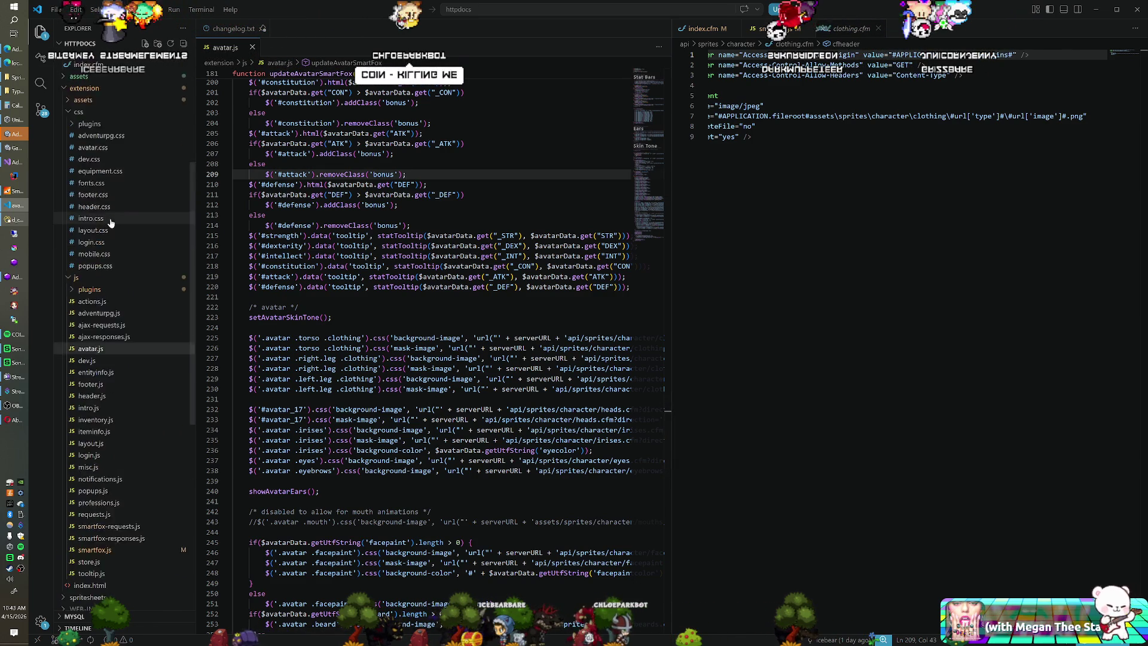
click(109, 205)
Pin adventurpg.css as a tab and place avatar.css in the right editor group beside avatar.js.
double_click(109, 205)
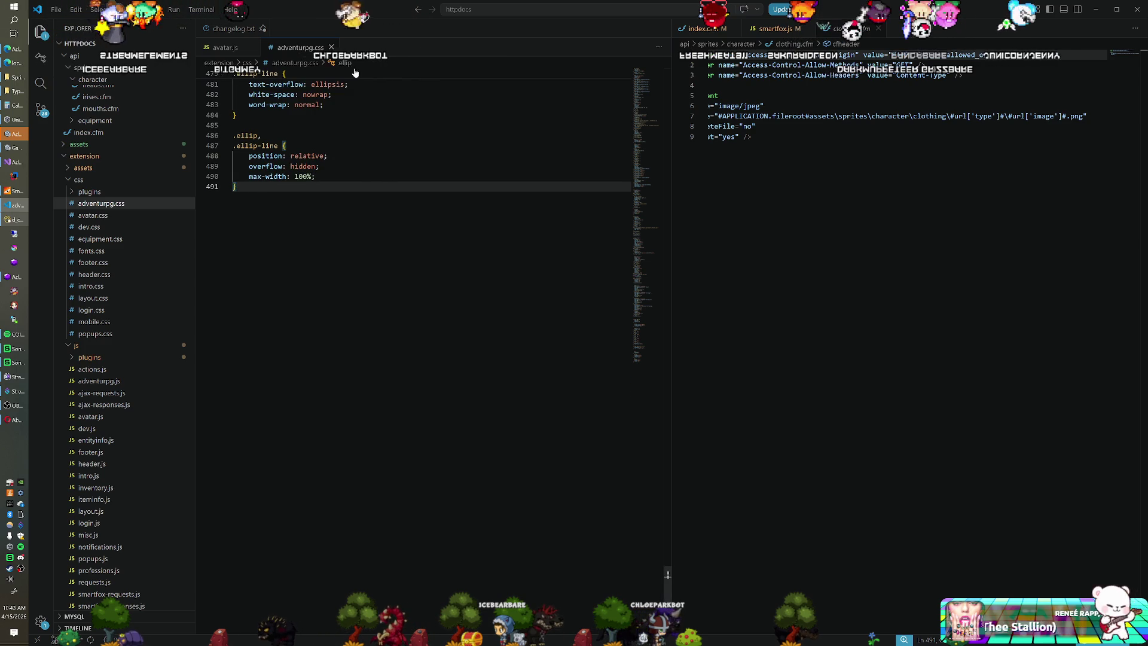
click(333, 49)
click(94, 216)
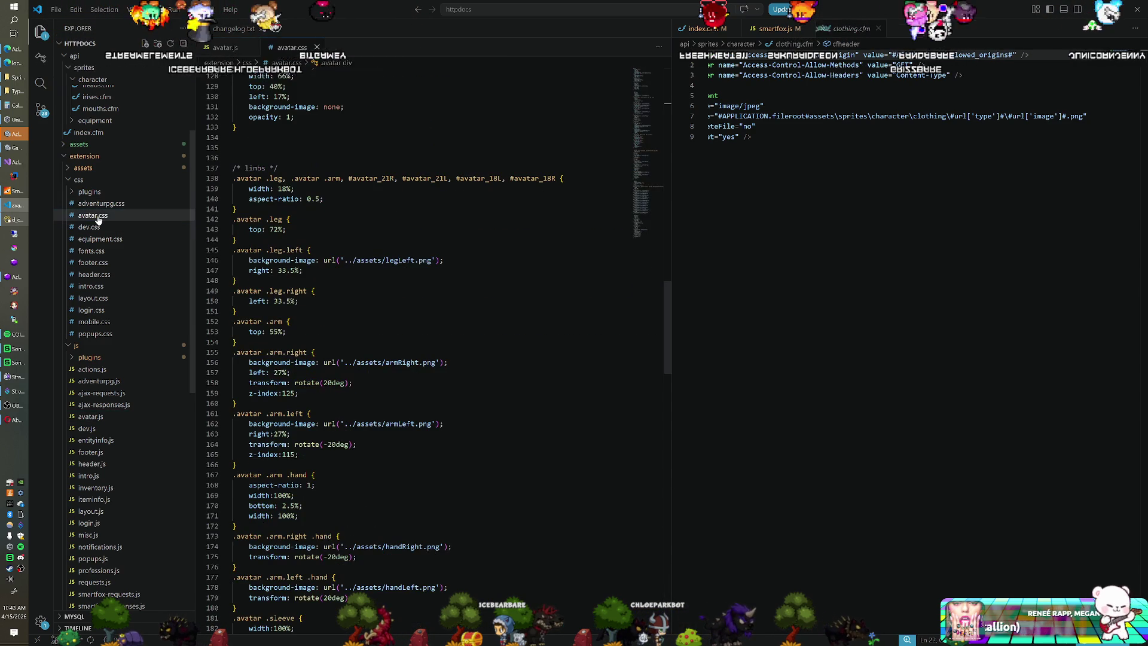
mouse_move(291, 48)
mouse_down()
mouse_move(598, 53)
mouse_move(893, 40)
mouse_up()
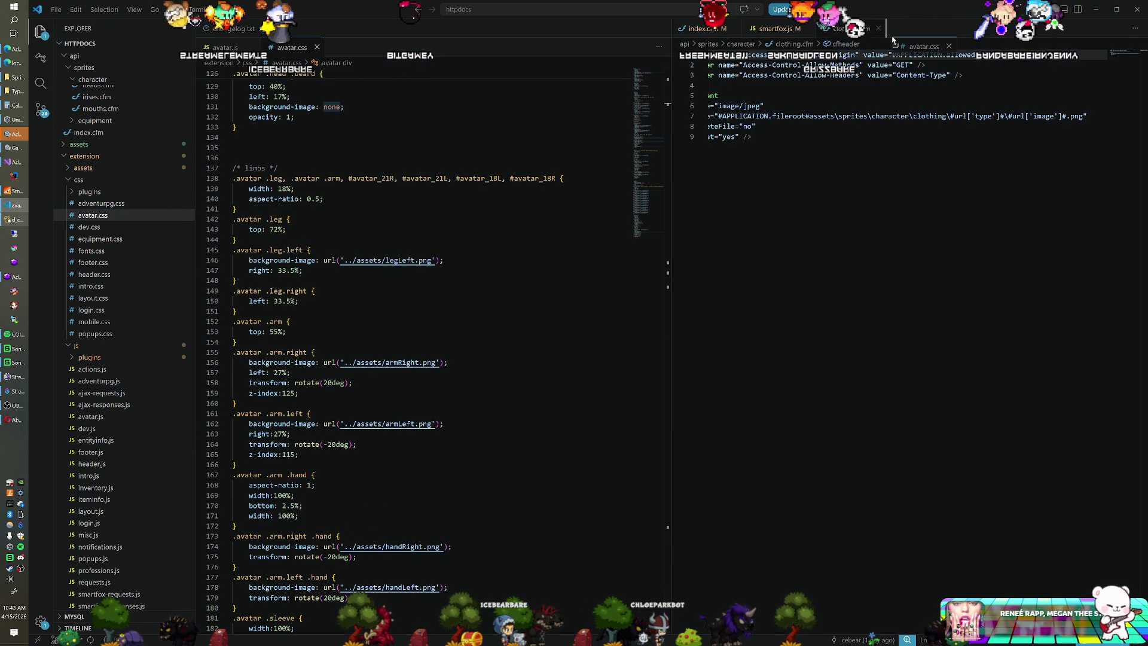
drag(858, 77, 859, 79)
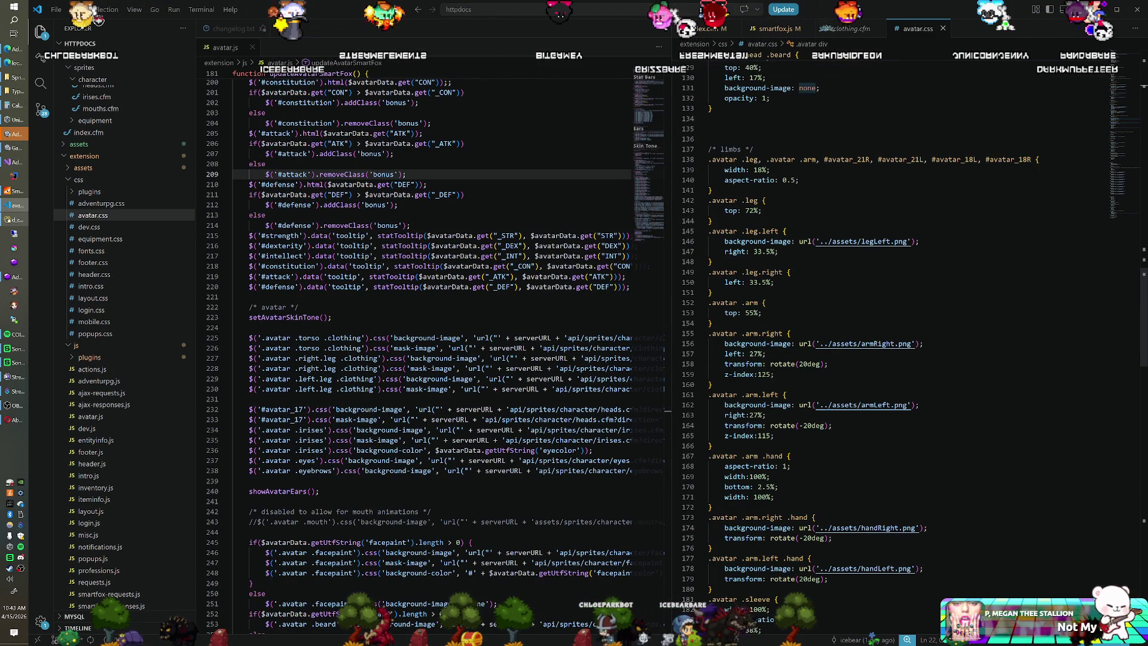
Scroll through avatar.css's limb and masking rules, then open index.html.
scroll(898, 329, down, 2)
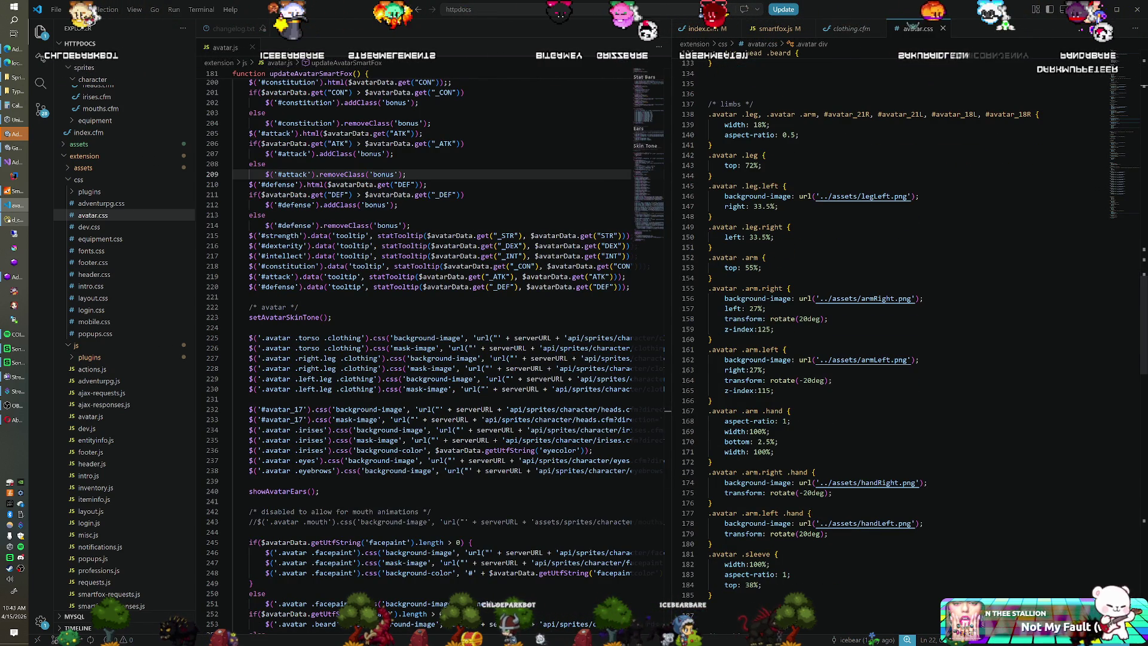
scroll(897, 329, down, 3)
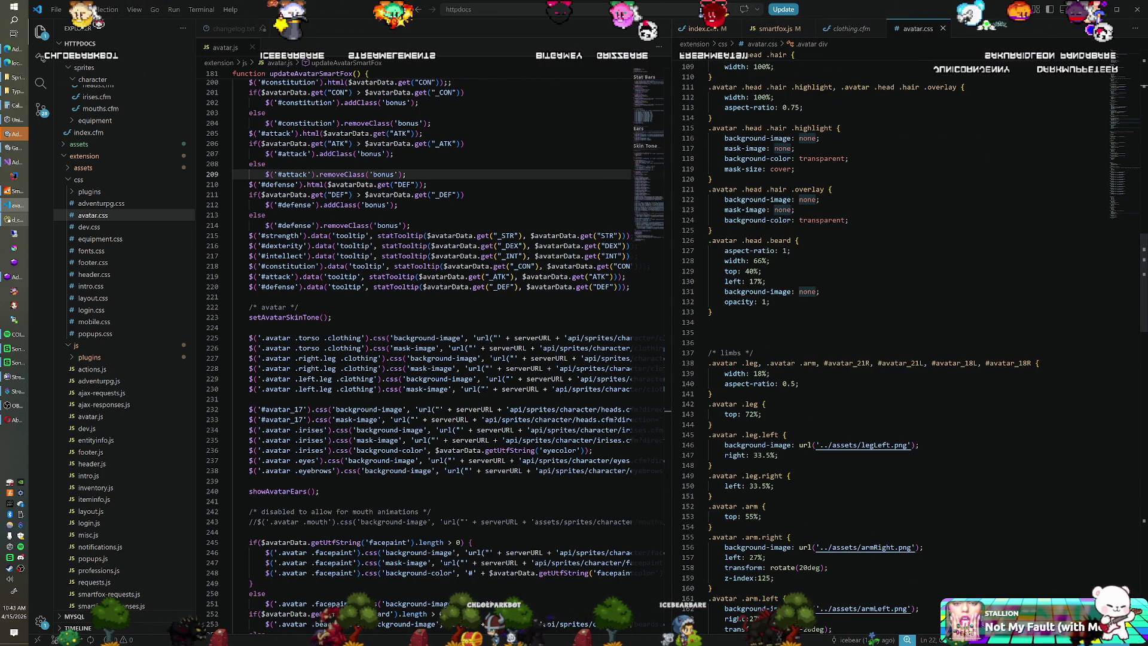
scroll(897, 329, down, 5)
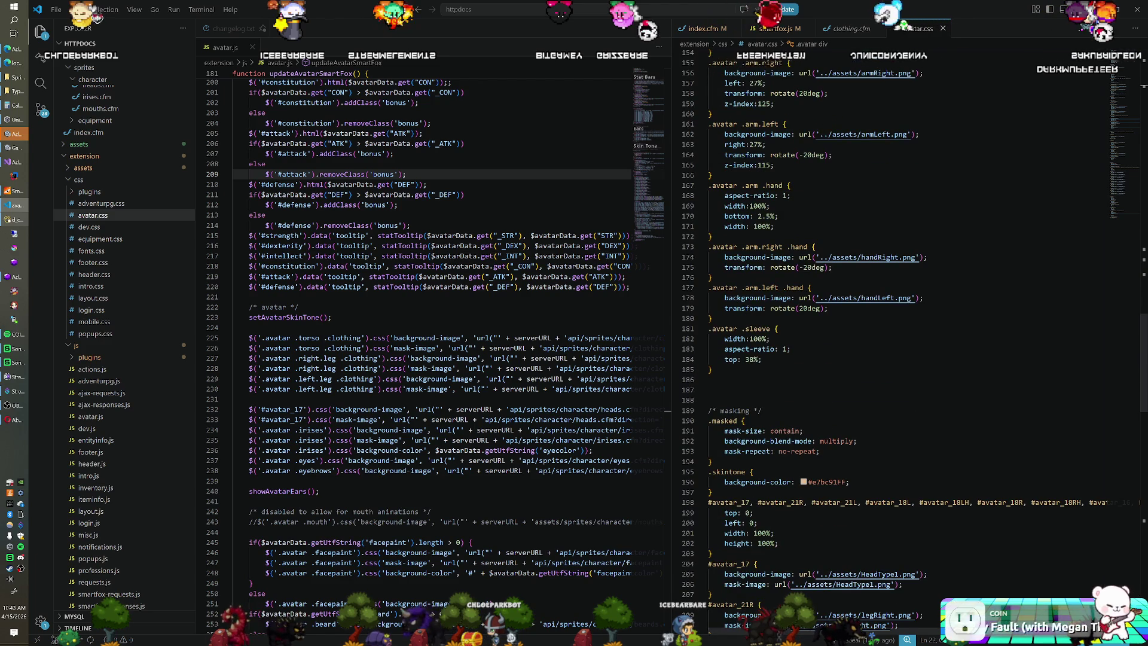
scroll(897, 329, up, 4)
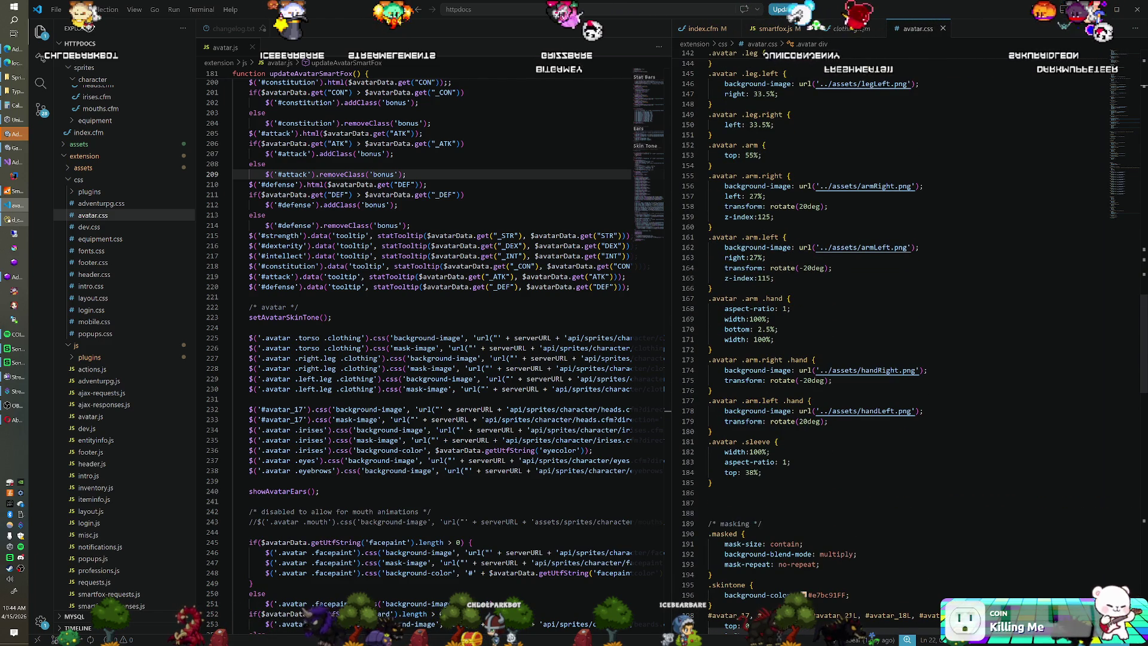
scroll(897, 329, up, 2)
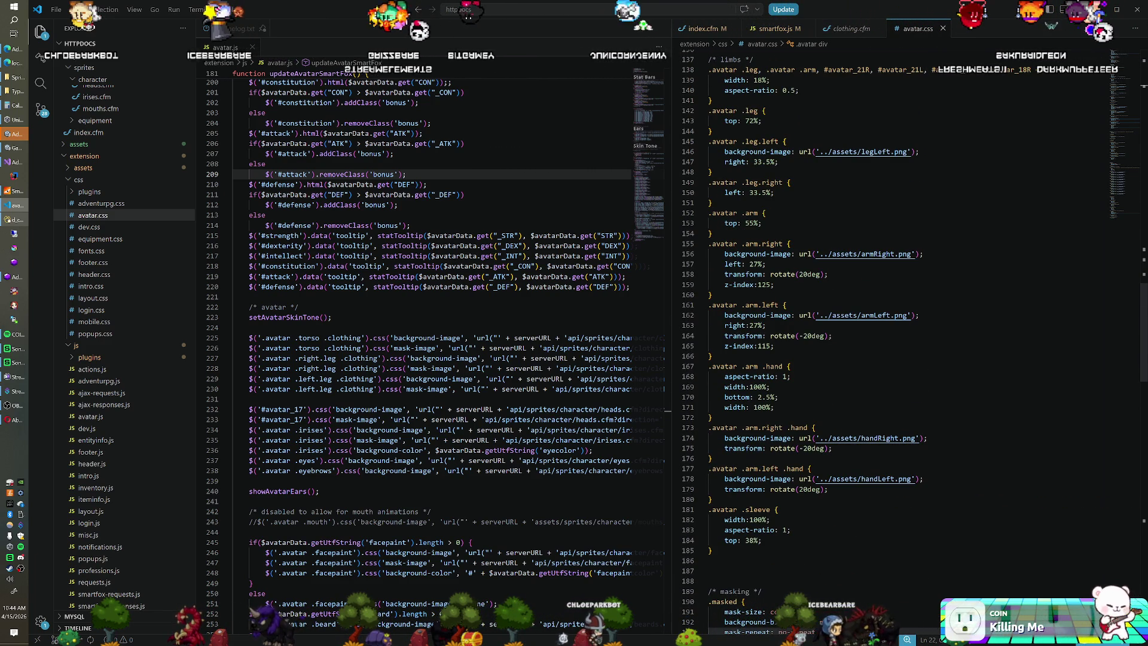
scroll(119, 239, down, 2)
scroll(119, 239, down, 3)
click(90, 496)
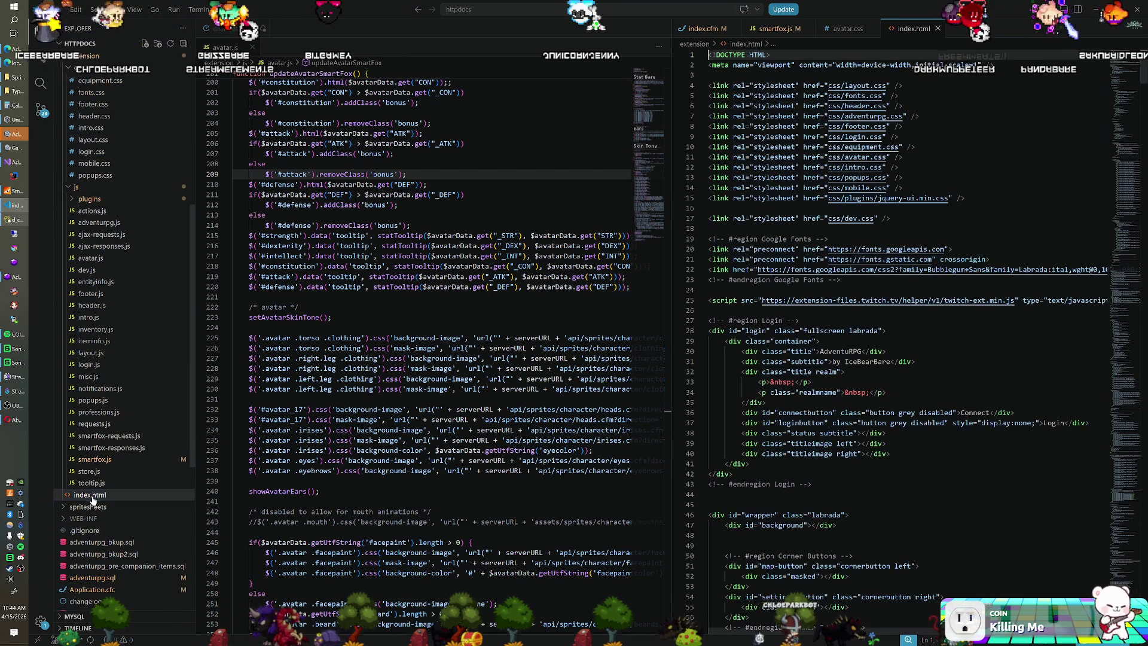
Collapse the Progress Bars, Currency, Equipment, Pre-Pocket and Voting regions in index.html.
scroll(955, 527, down, 9)
scroll(909, 335, down, 13)
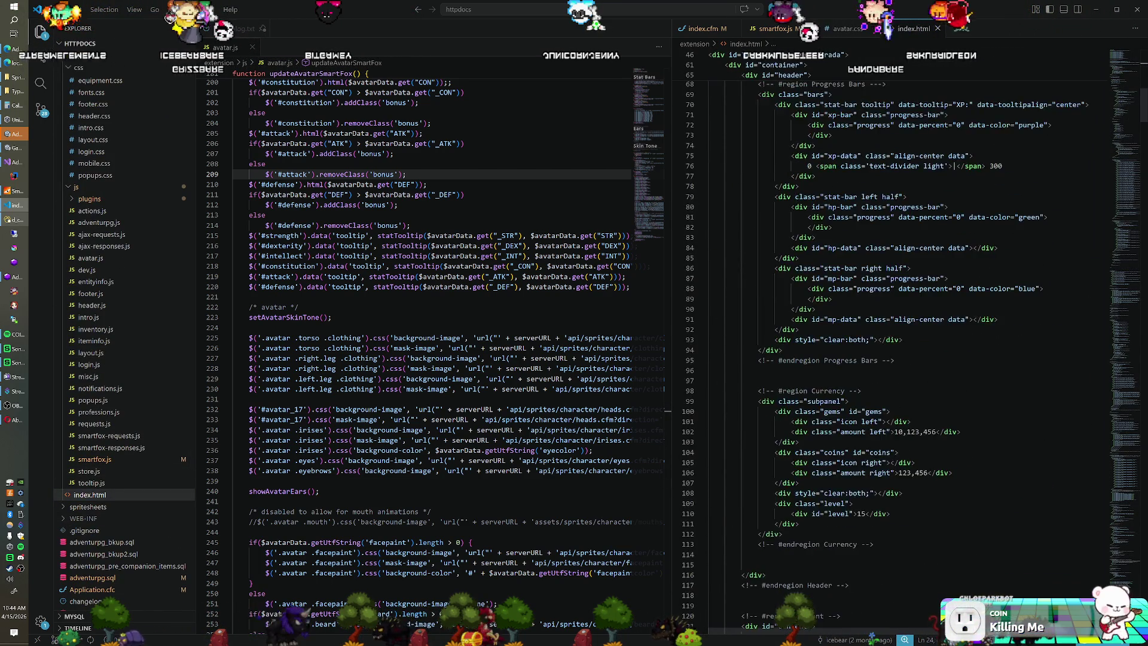
scroll(909, 335, up, 4)
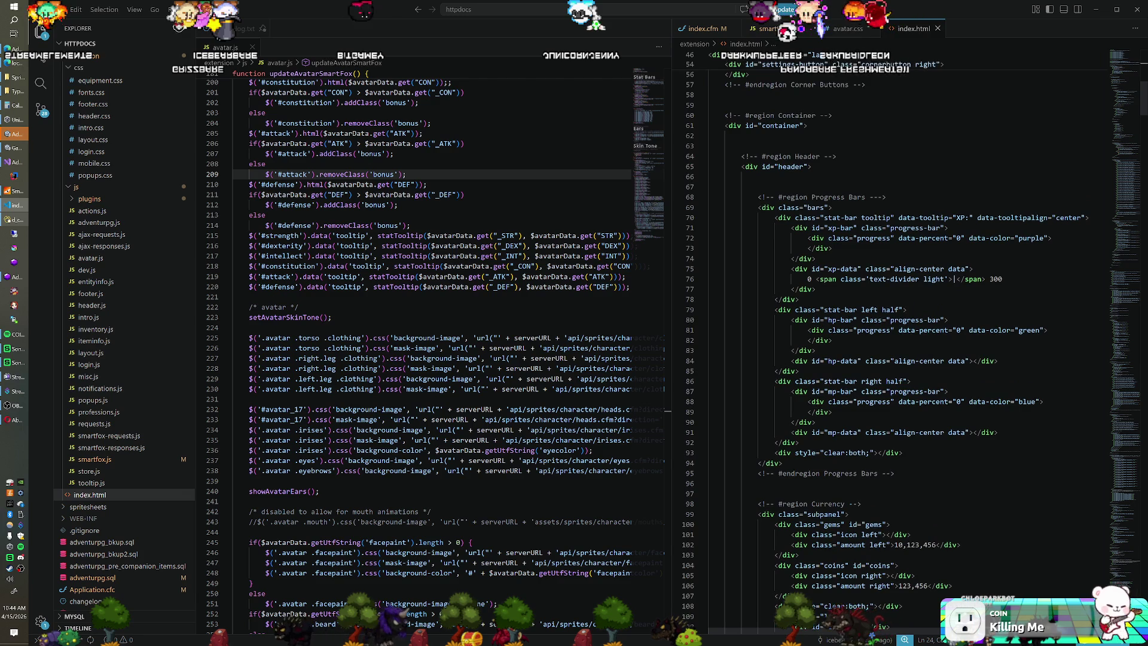
click(702, 197)
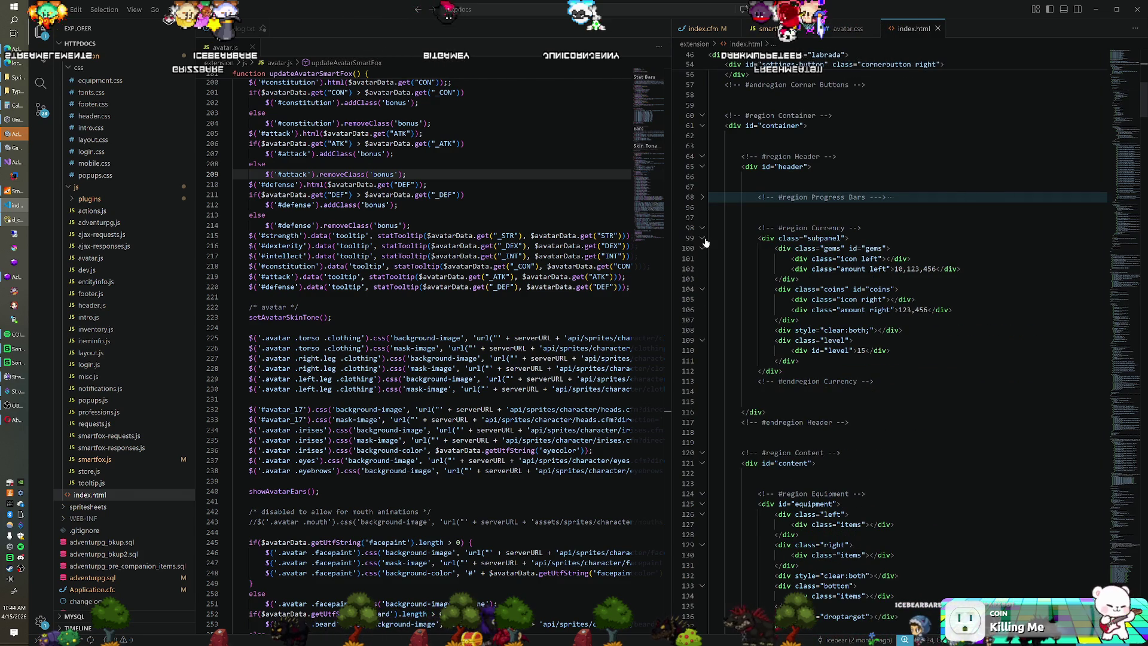
click(703, 229)
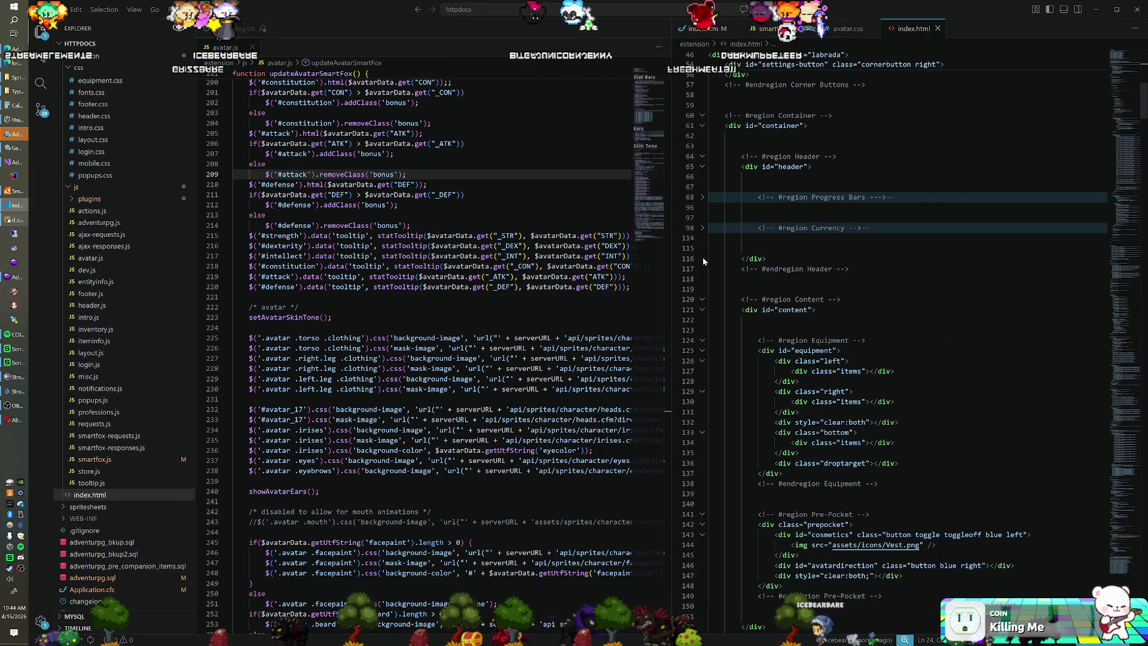
scroll(705, 320, down, 1)
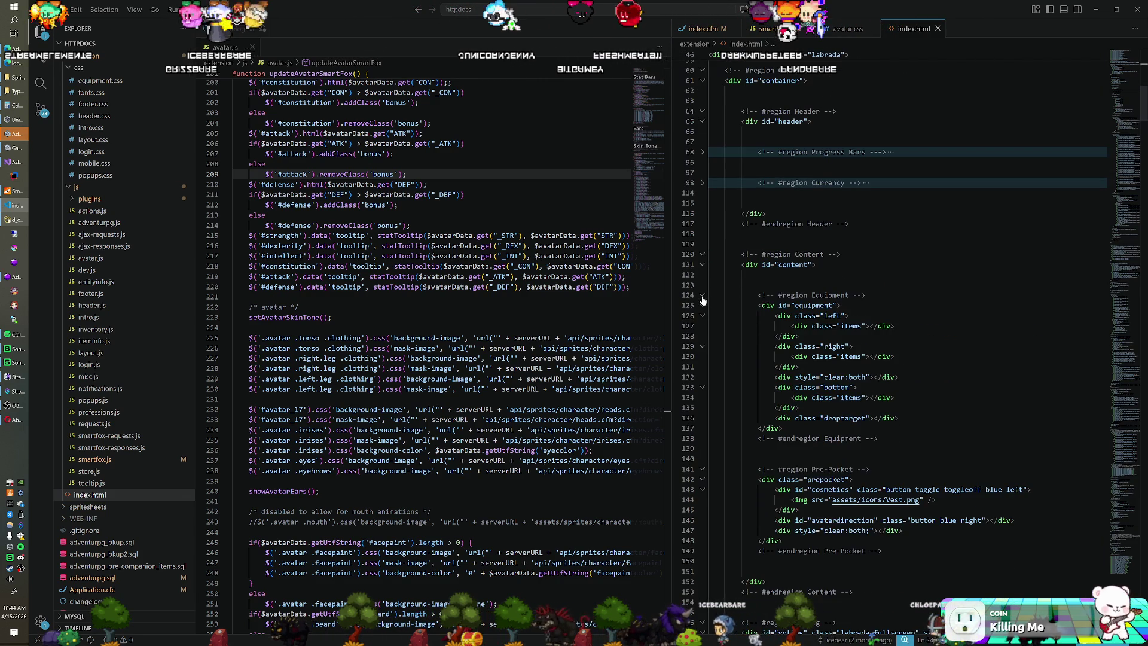
click(704, 300)
scroll(705, 300, down, 2)
click(704, 281)
scroll(708, 290, down, 3)
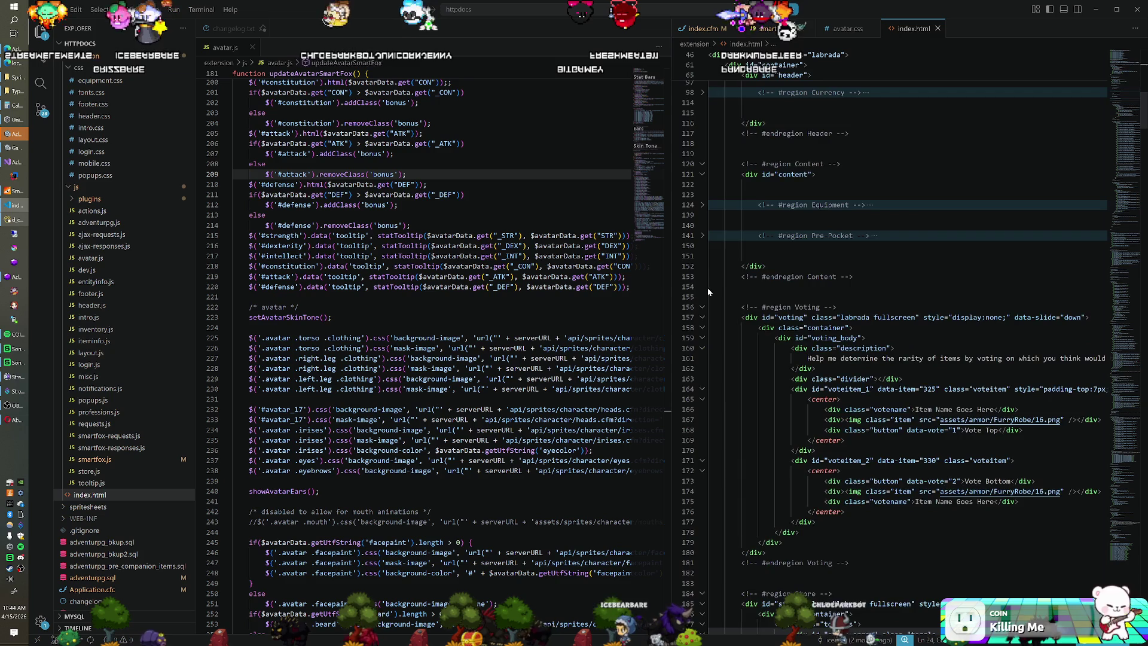
click(703, 264)
Collapse Store, Settings, Map, Messaging, Footer, Stats, Bag and Actions Pocket, then select avatar_18 on line 474.
scroll(702, 266, down, 2)
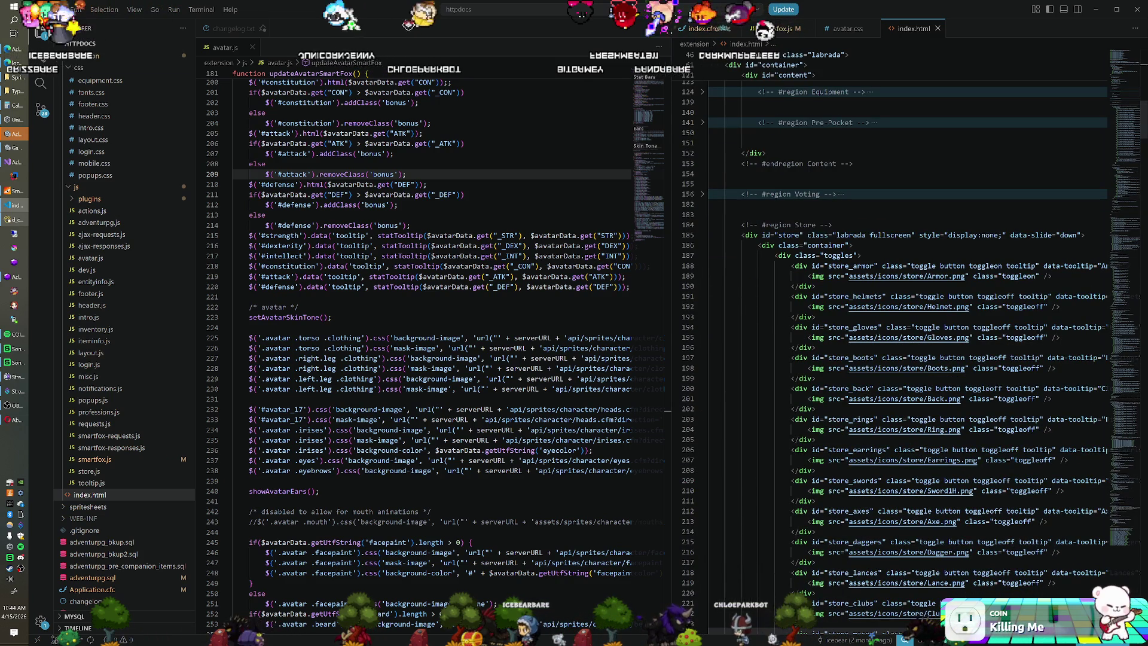
click(703, 226)
click(703, 259)
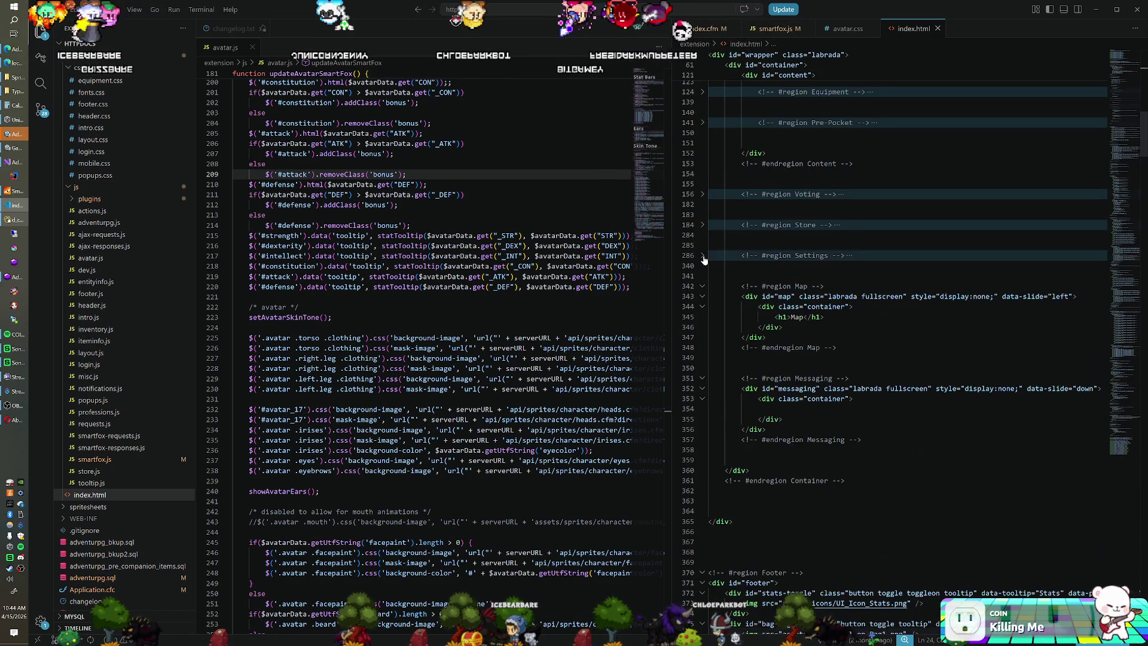
scroll(706, 268, down, 2)
click(703, 242)
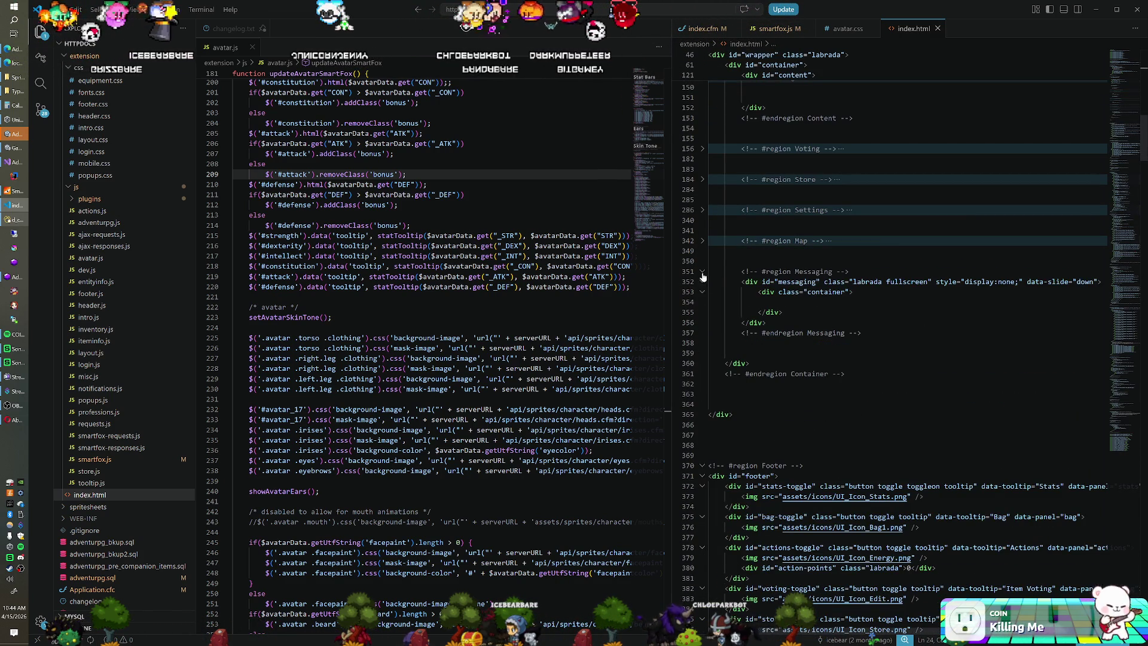
click(703, 272)
scroll(705, 287, down, 4)
click(702, 292)
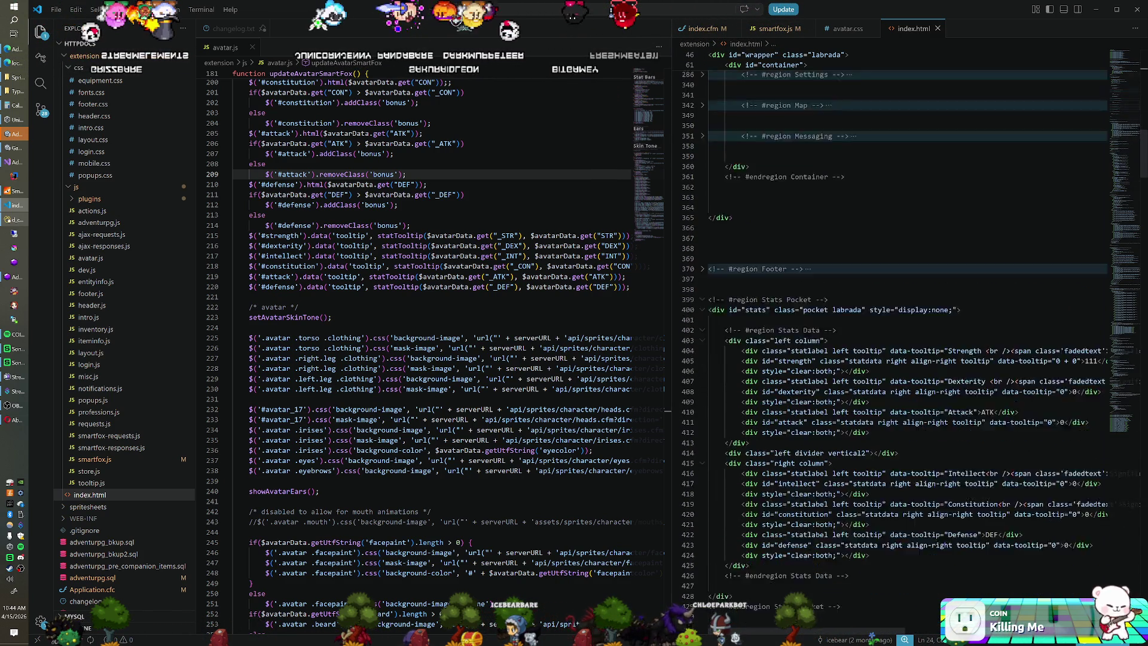
scroll(703, 292, down, 3)
click(704, 233)
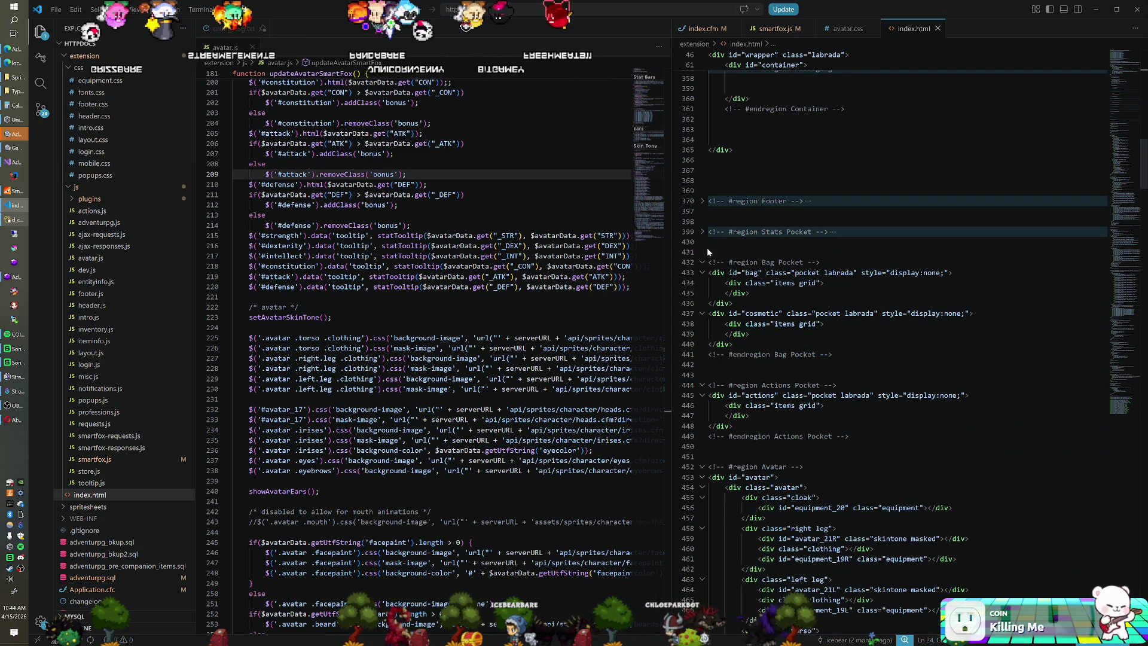
click(705, 263)
click(703, 294)
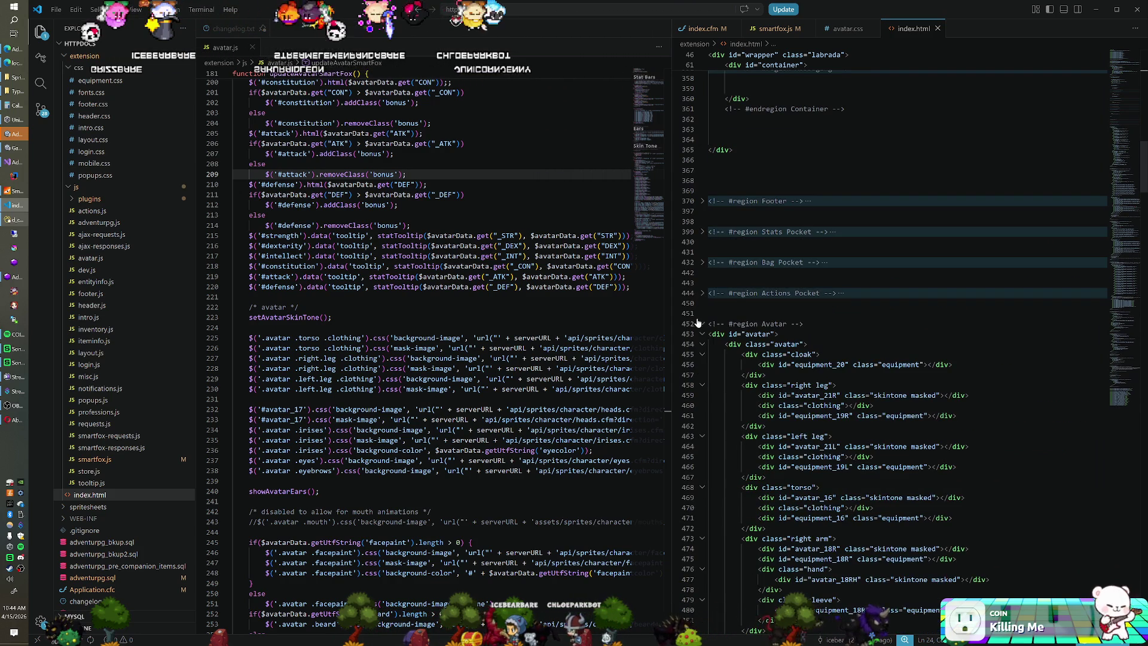
scroll(698, 328, down, 7)
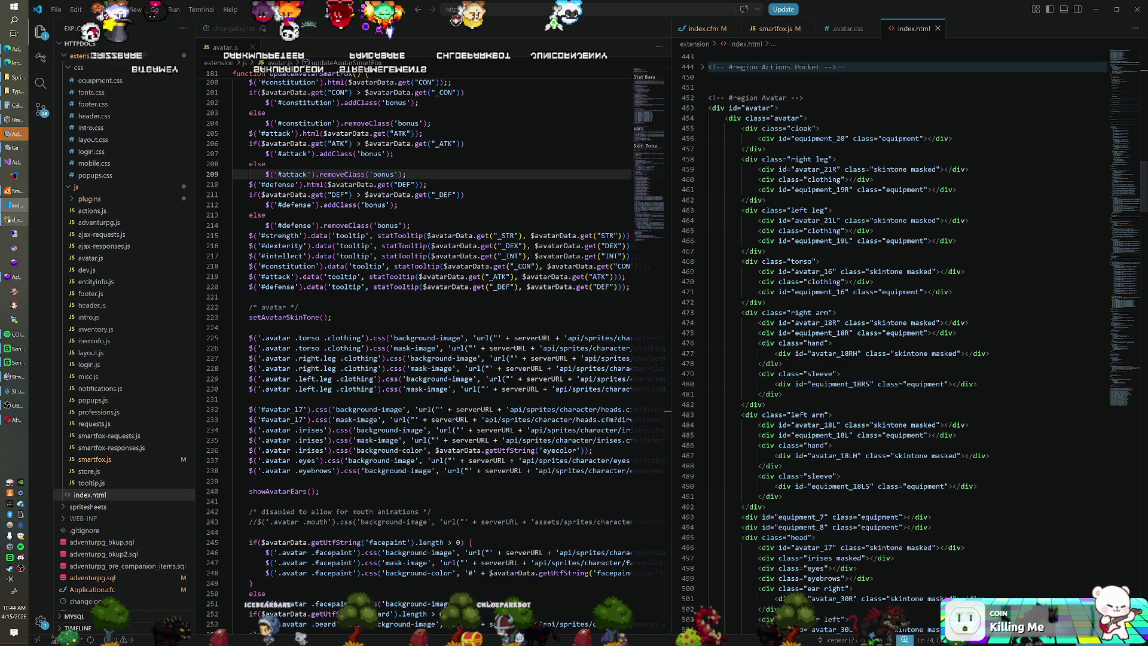
drag(796, 323, 834, 323)
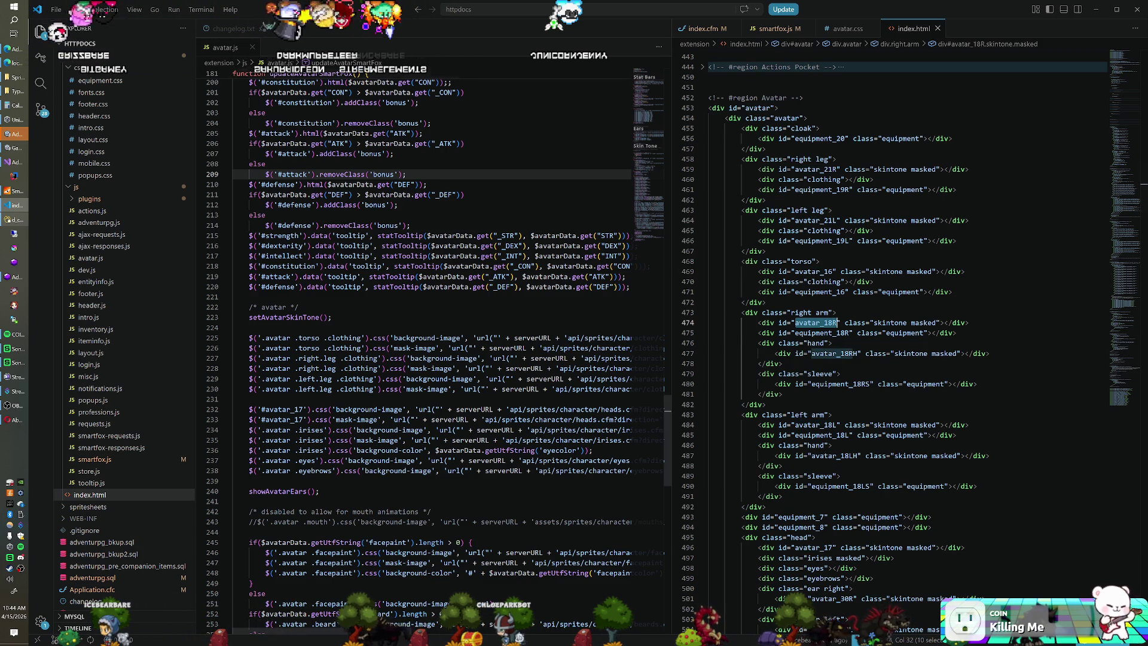
Search avatar.js for avatar_18 with Ctrl+F, find no matches, then open inventory.js.
click(432, 123)
key(ctrl+f)
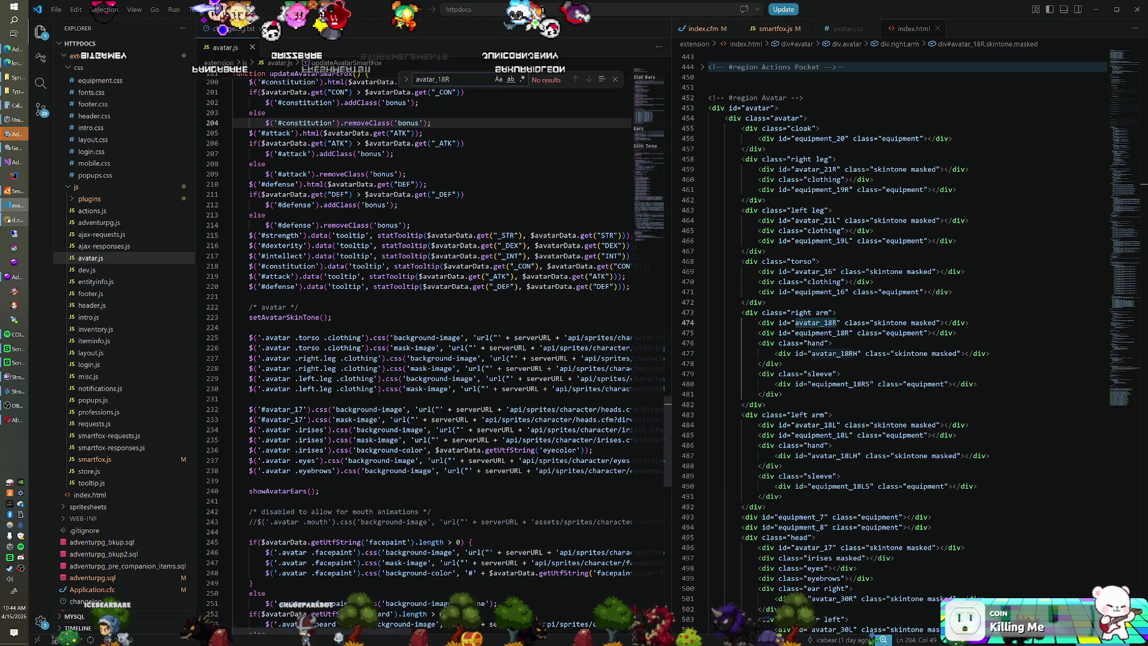
scroll(430, 335, down, 2)
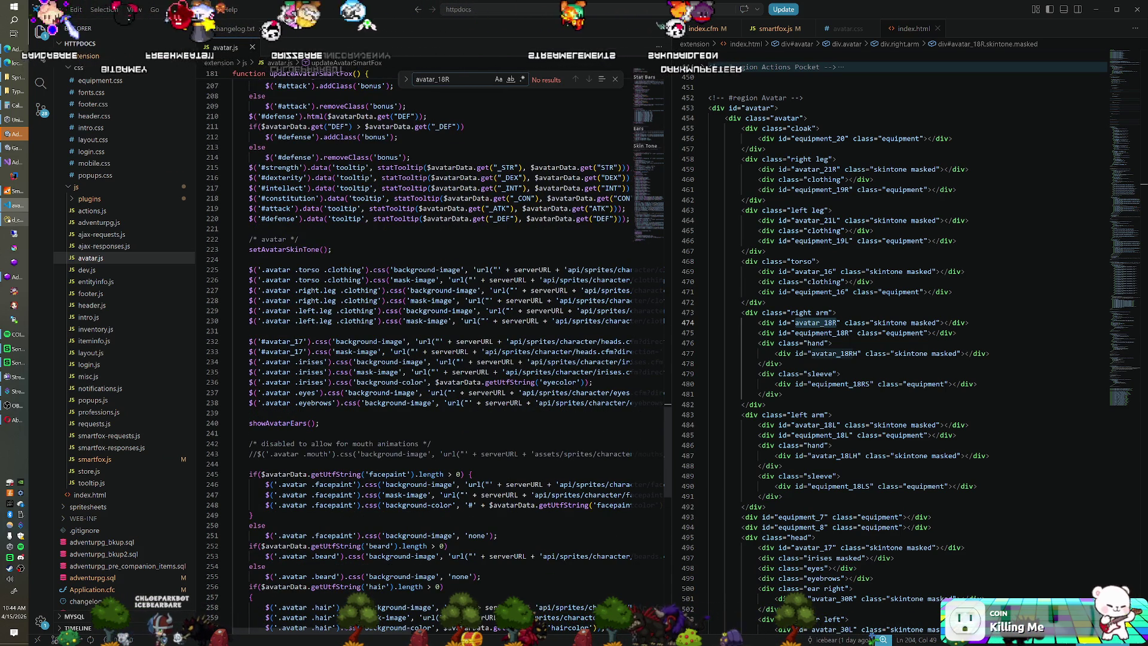
scroll(430, 335, down, 3)
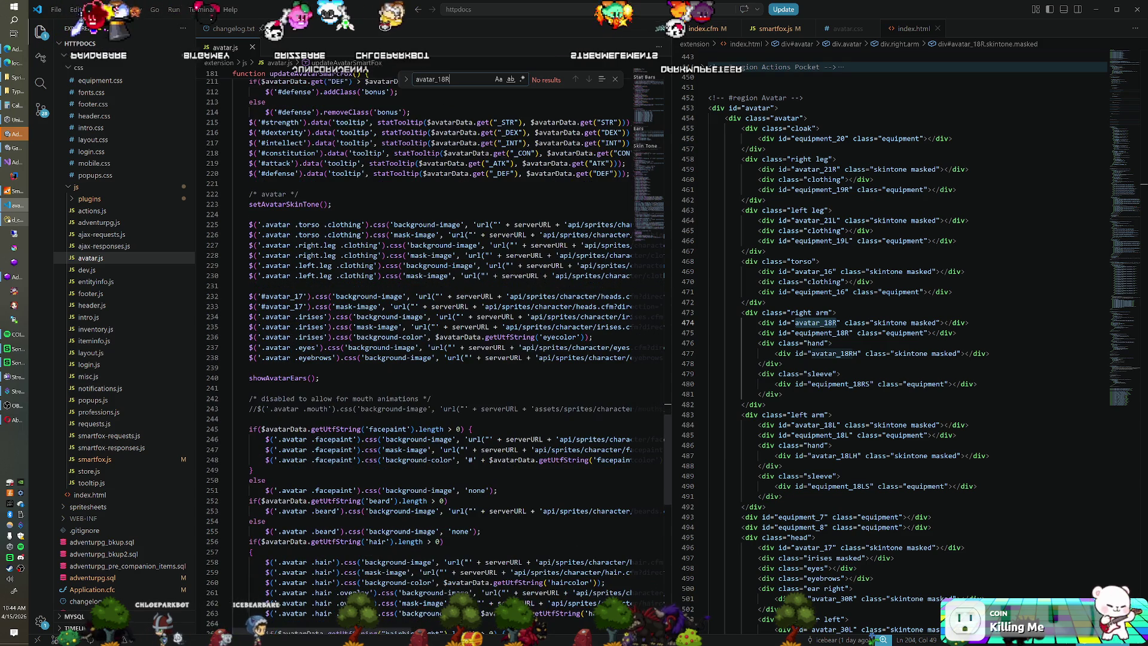
scroll(430, 335, down, 3)
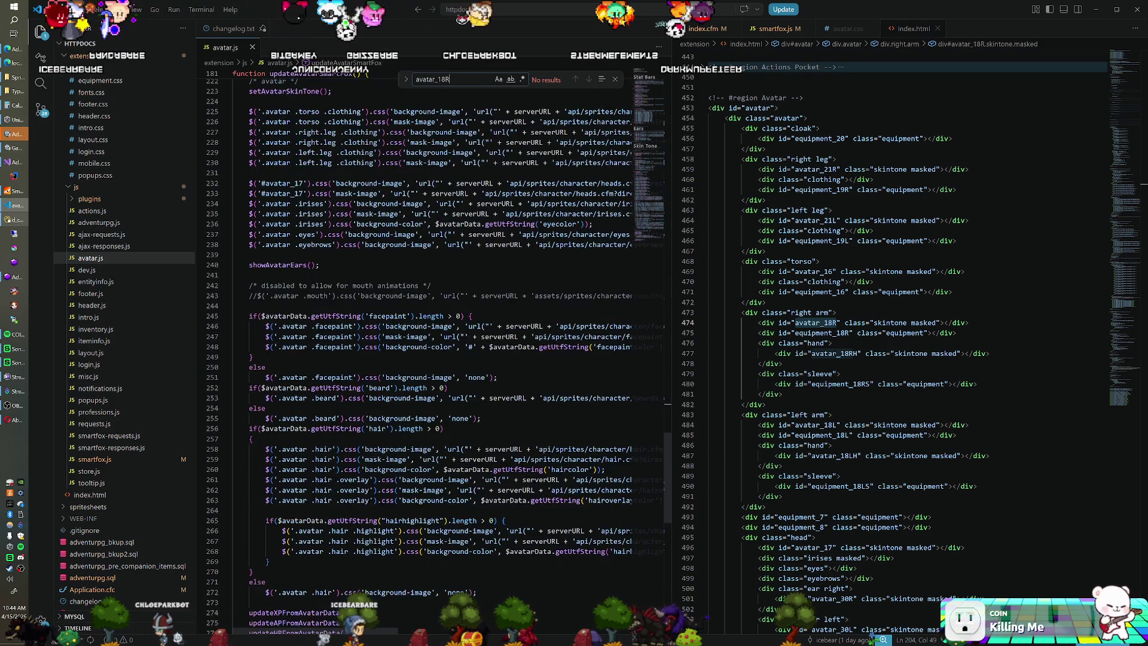
scroll(431, 335, up, 4)
scroll(431, 335, up, 7)
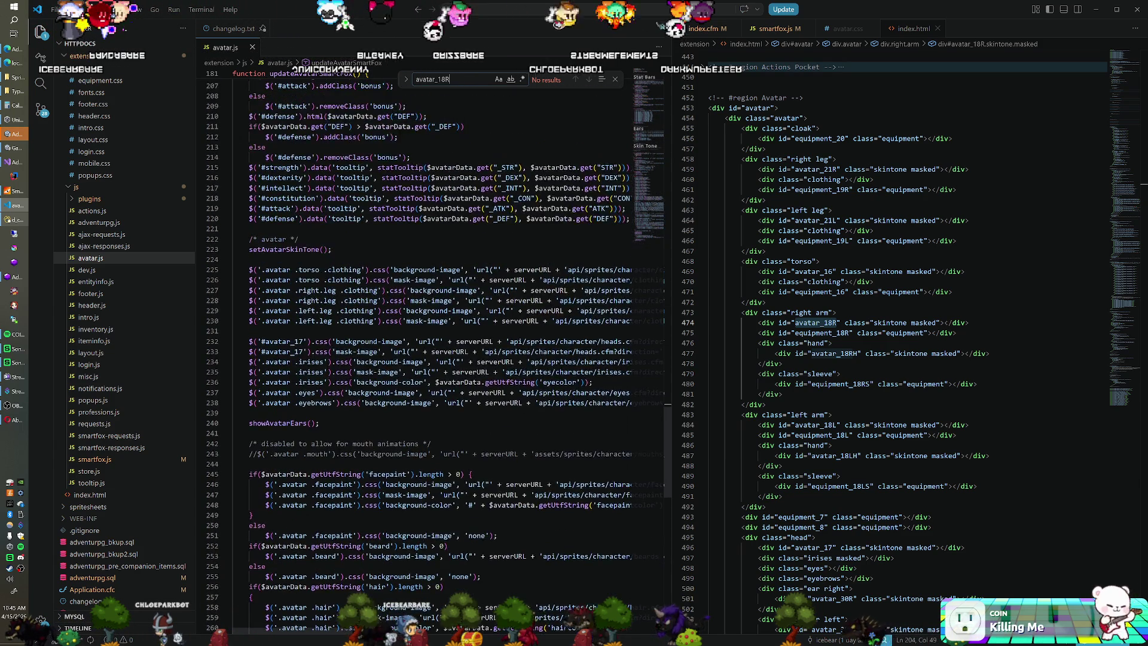
scroll(431, 335, down, 7)
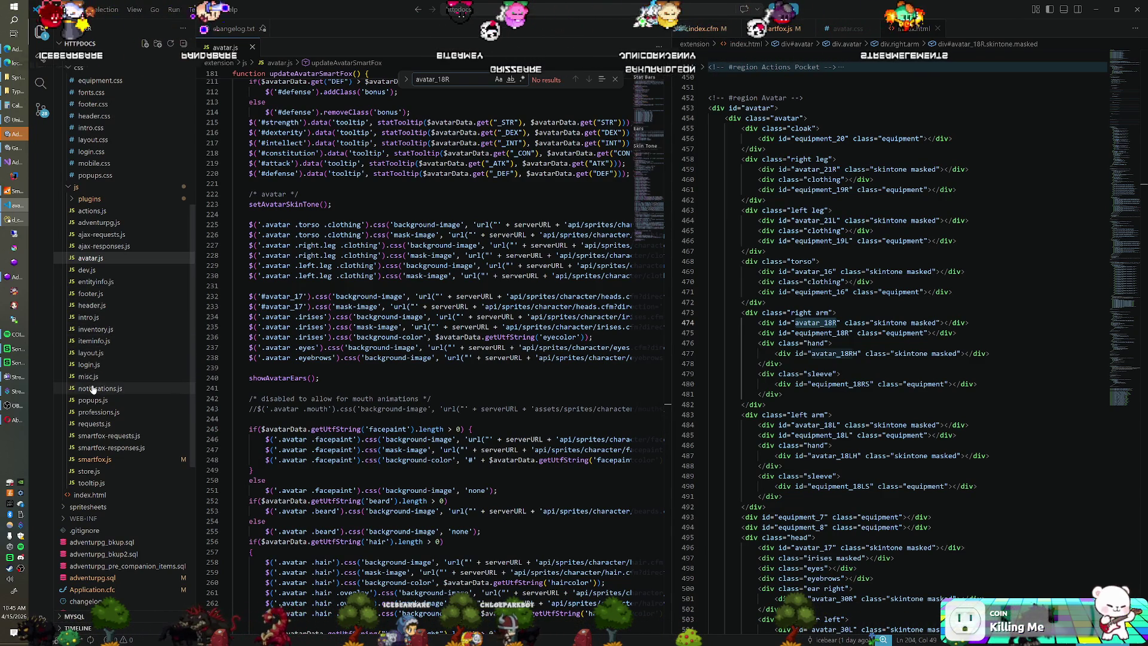
click(95, 329)
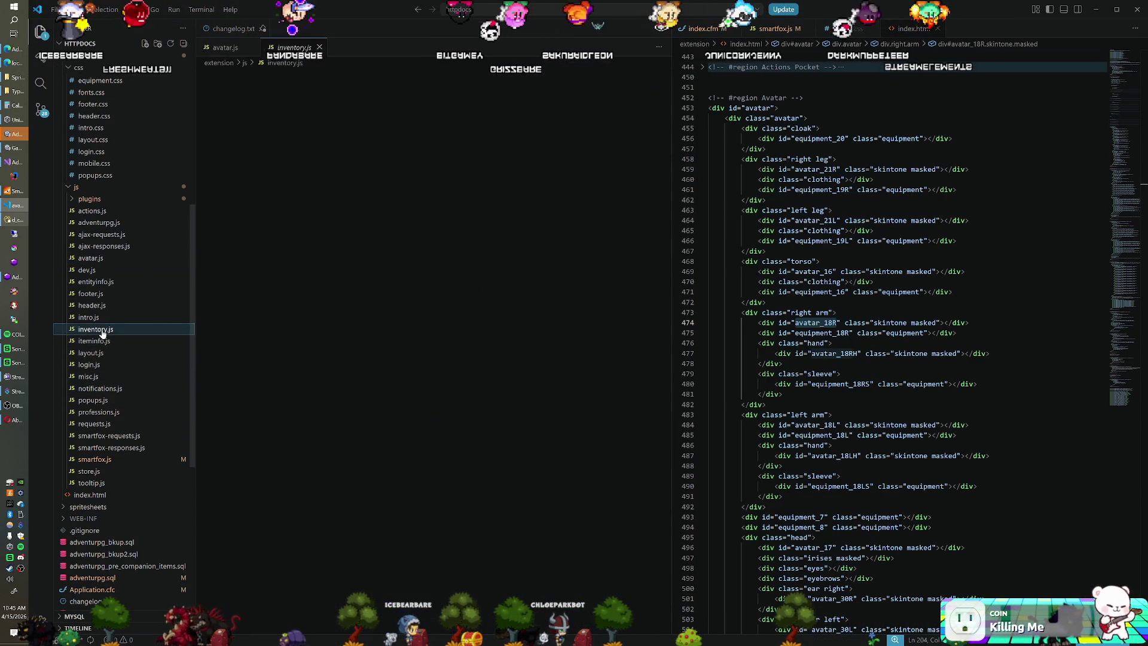
click(427, 286)
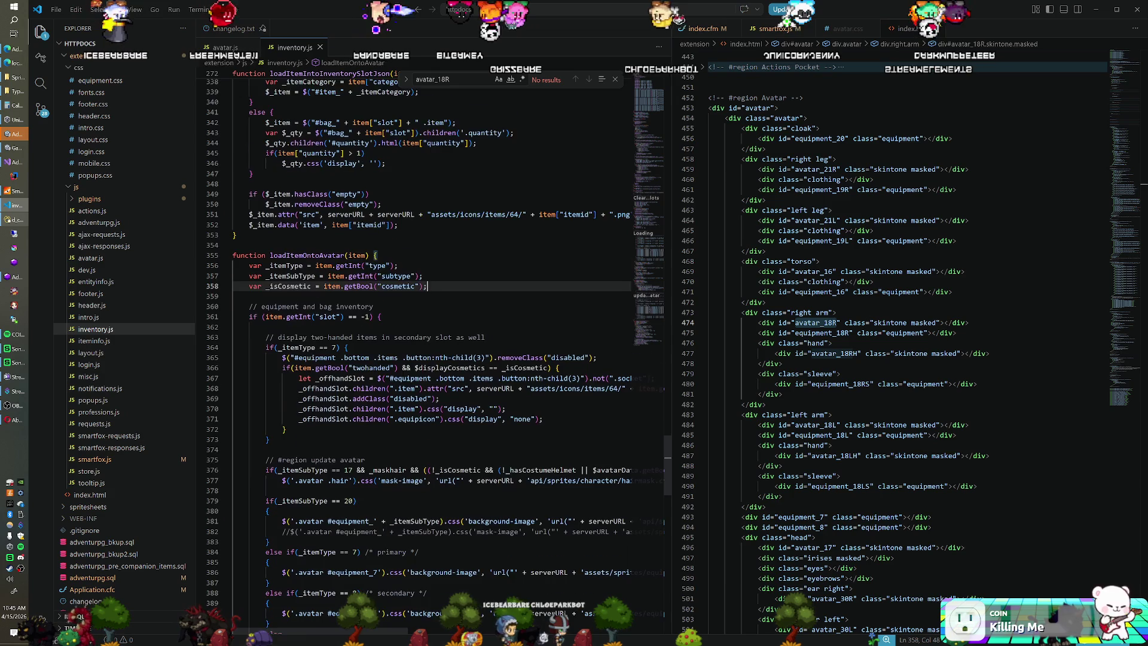
scroll(431, 335, down, 10)
scroll(431, 335, down, 4)
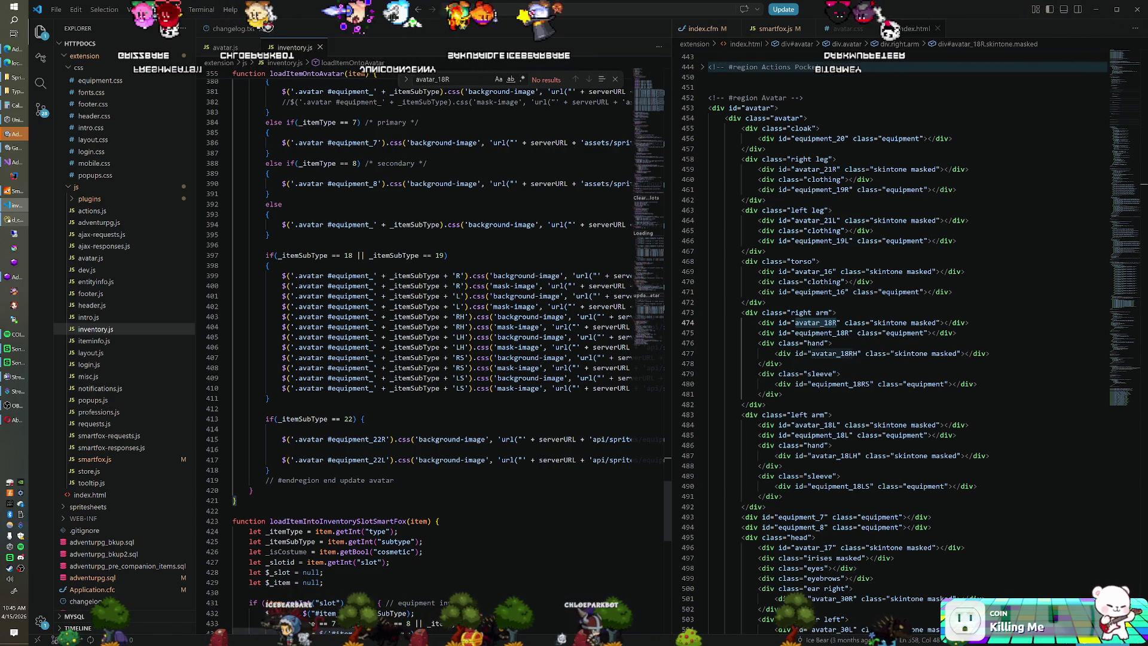
scroll(431, 347, right, 8)
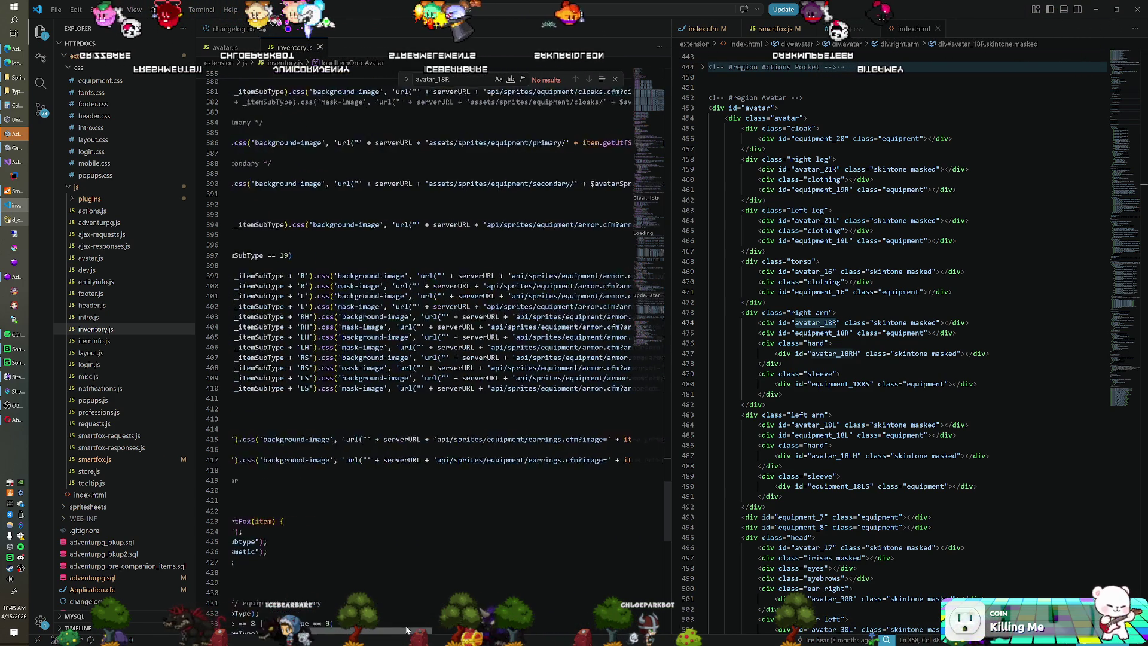
scroll(431, 347, right, 3)
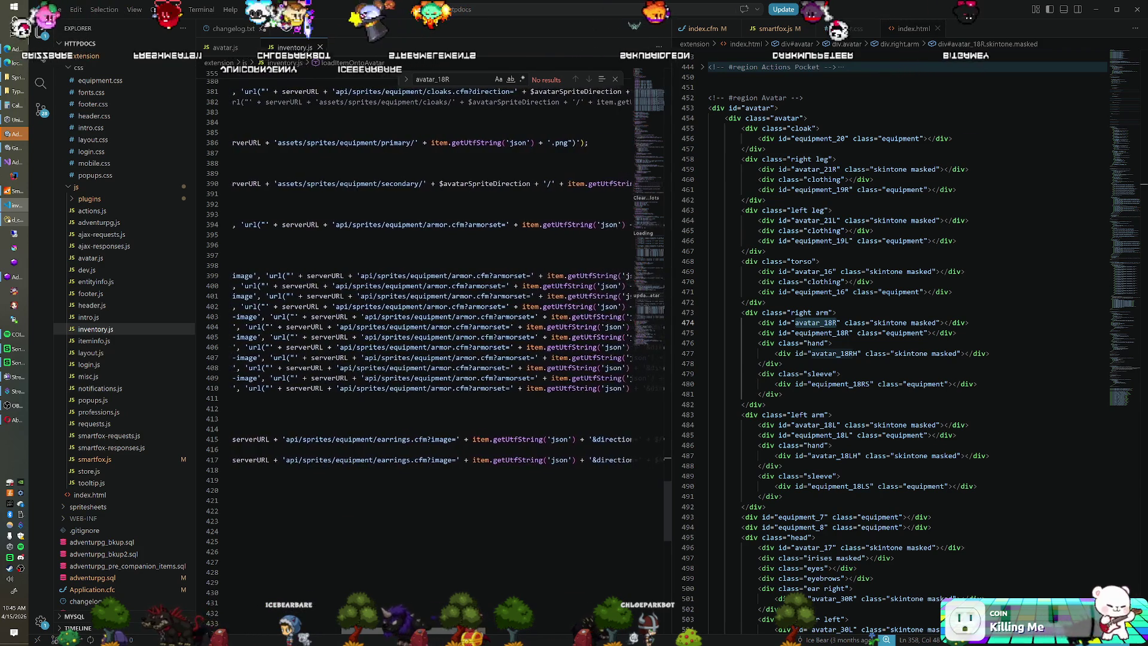
scroll(431, 347, right, 5)
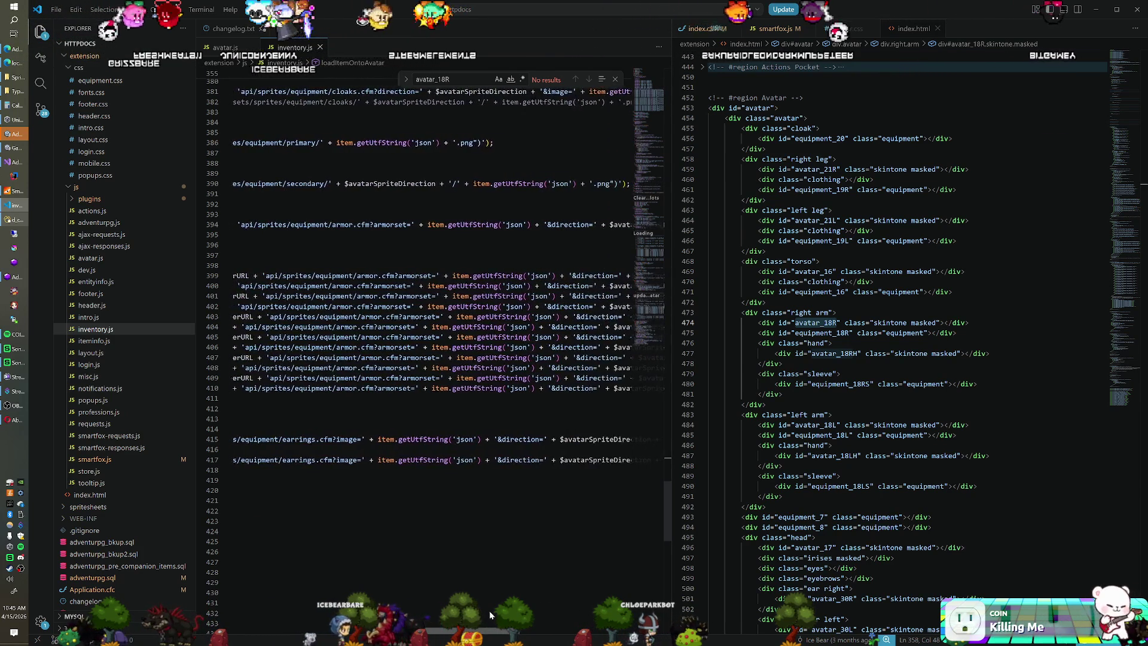
mouse_move(524, 605)
mouse_down()
mouse_move(565, 605)
mouse_move(336, 598)
mouse_up()
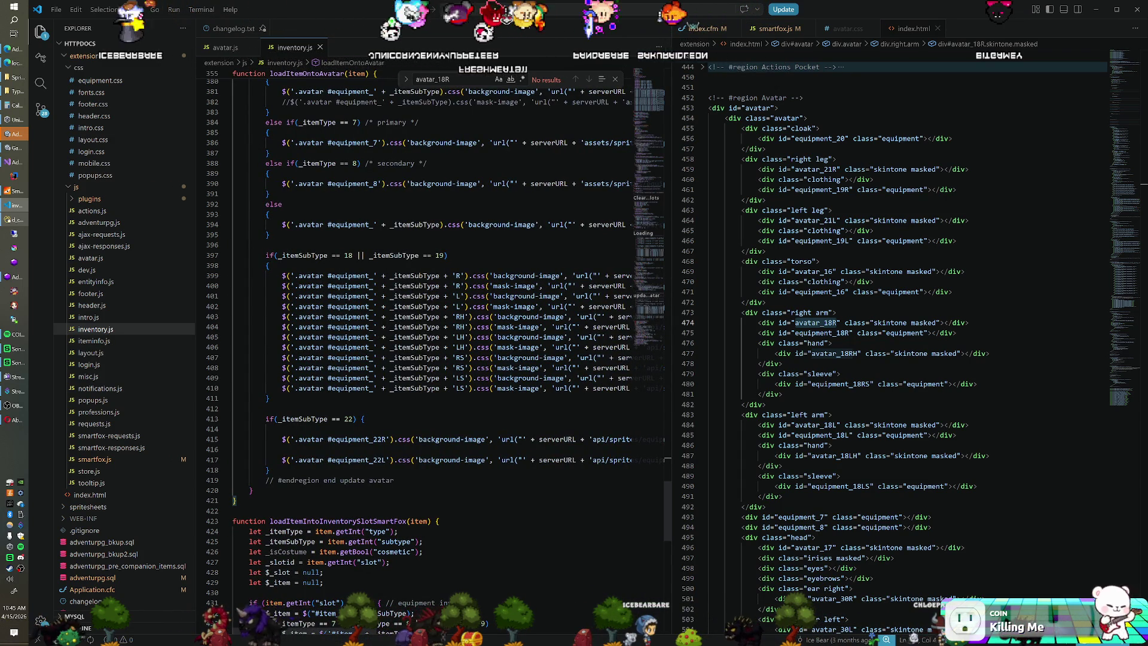
scroll(115, 263, up, 10)
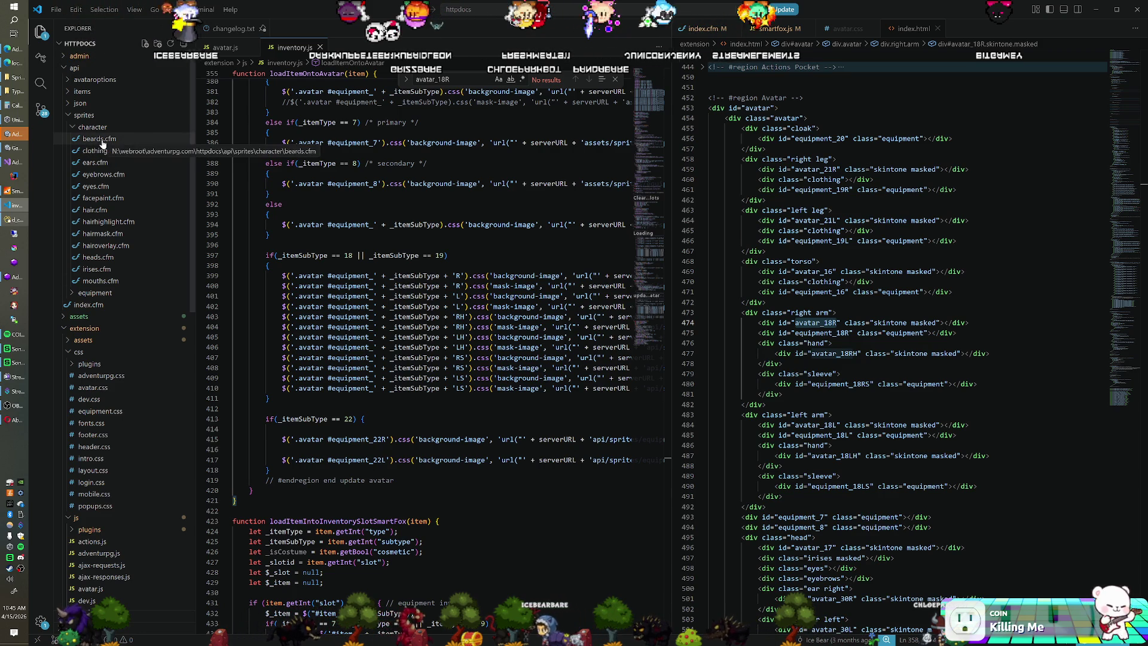
Open armor.cfm from api/sprites/equipment, then bring up the Sprites folder window.
click(70, 293)
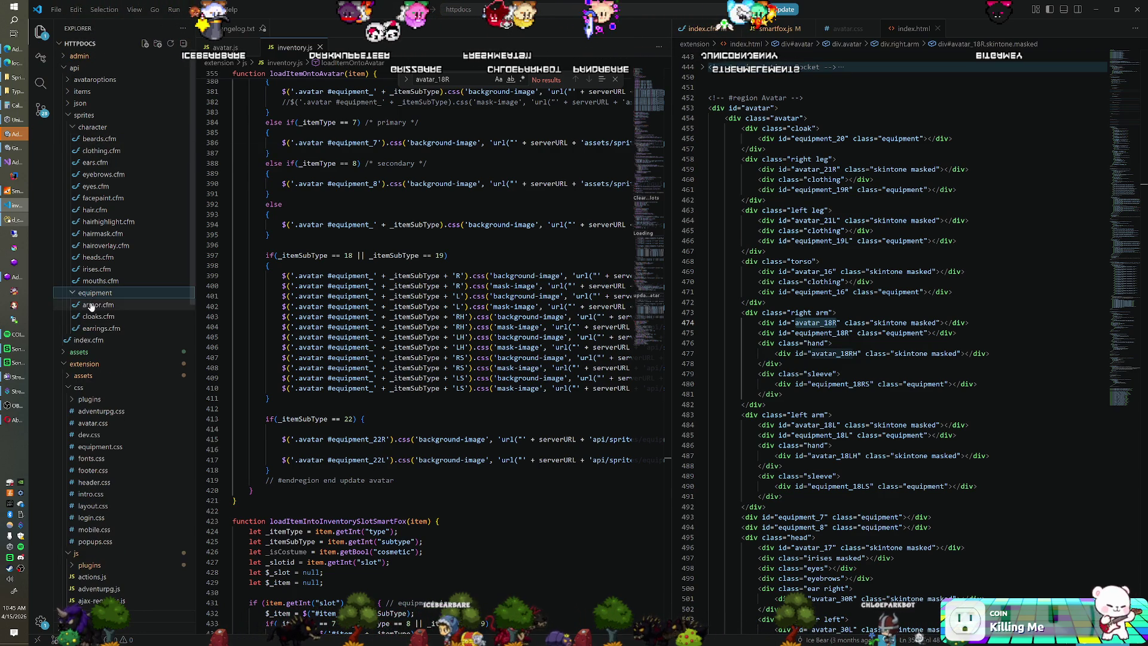
click(84, 305)
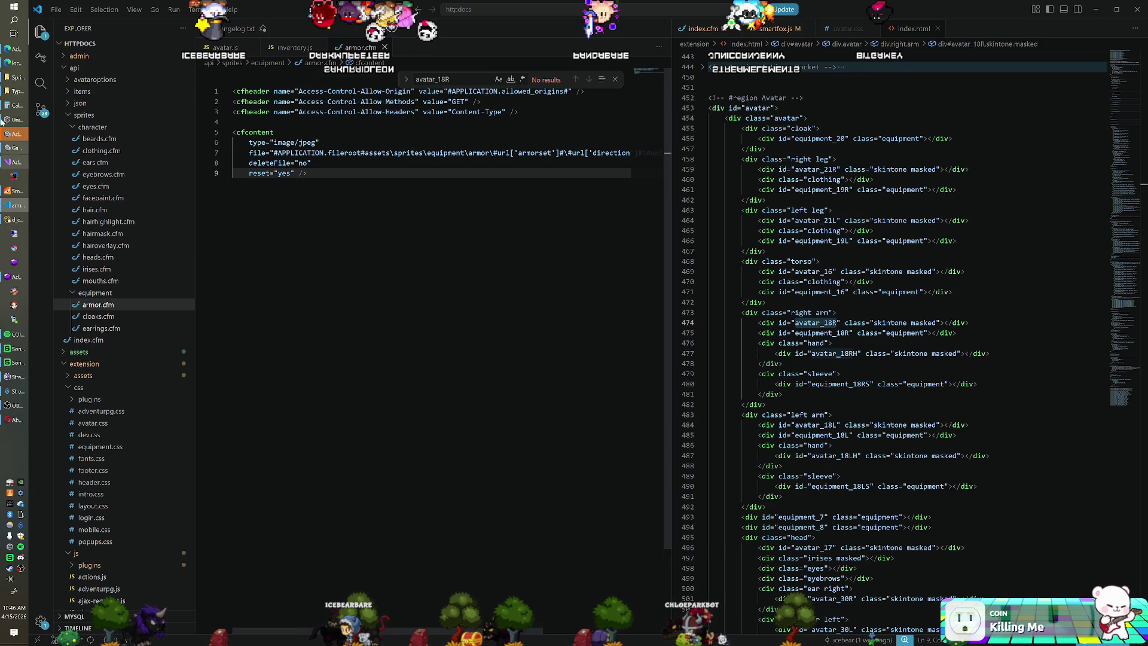
click(13, 78)
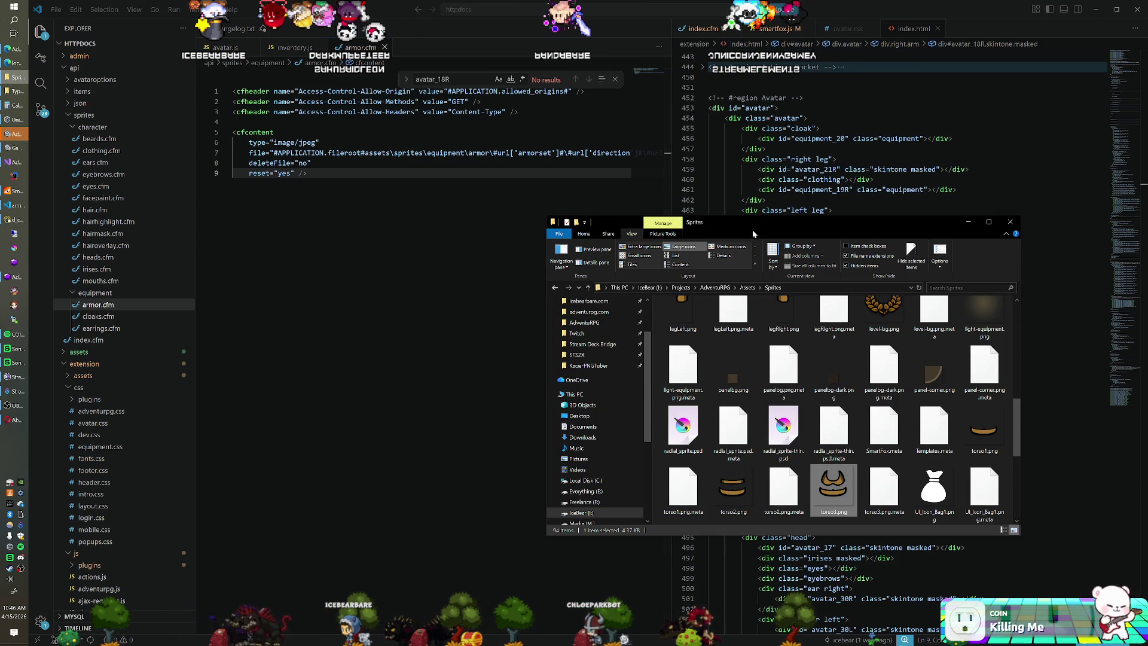
Move the Sprites window aside and browse into adventurpg.com's httpdocs and assets folders.
drag(637, 222, 284, 228)
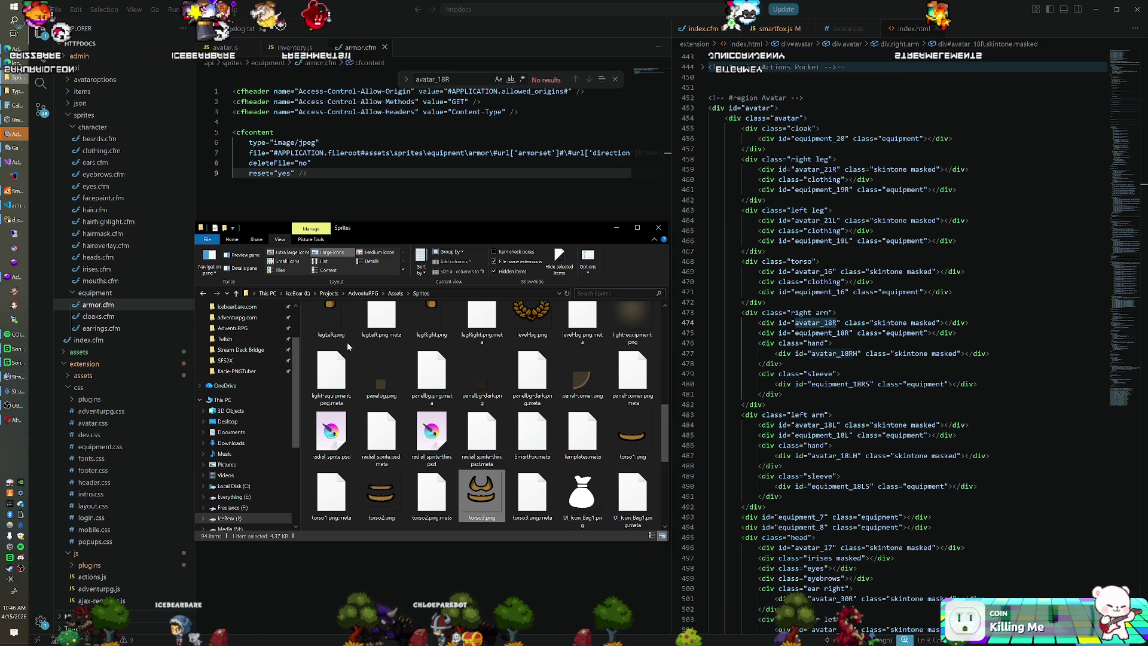
scroll(243, 353, up, 2)
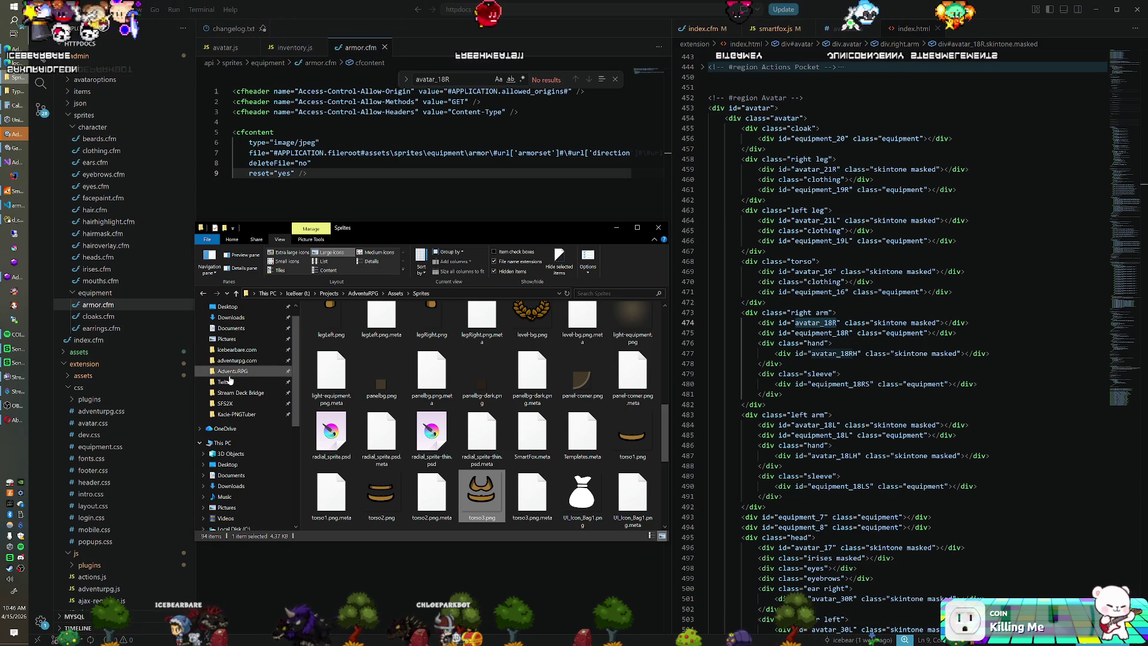
click(258, 360)
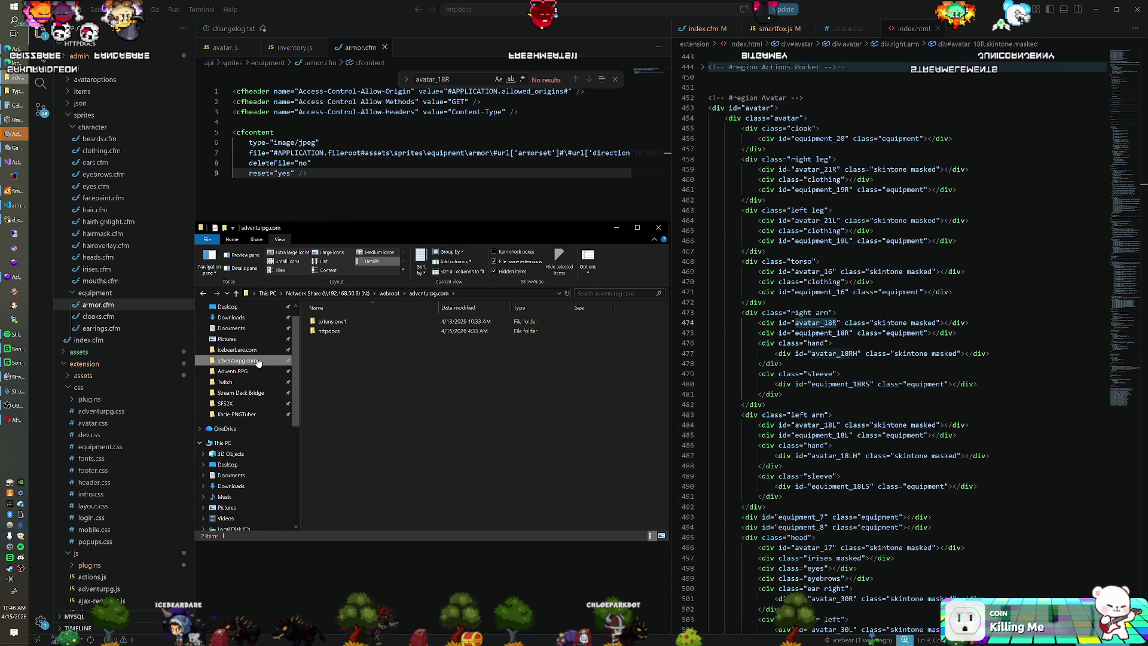
double_click(350, 331)
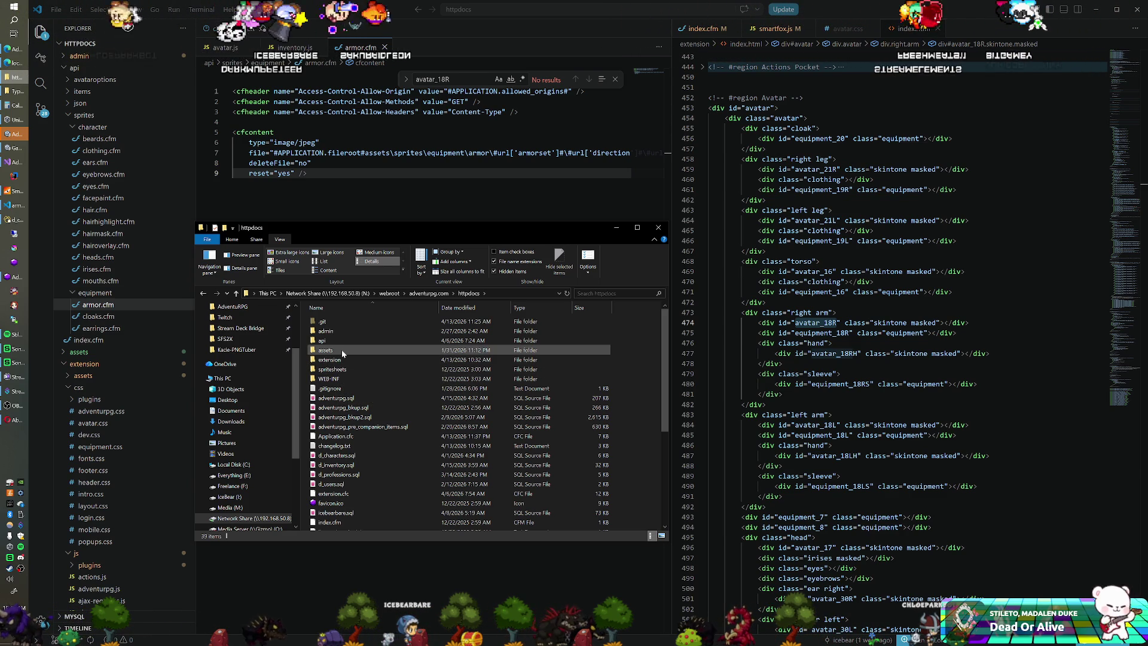
double_click(326, 350)
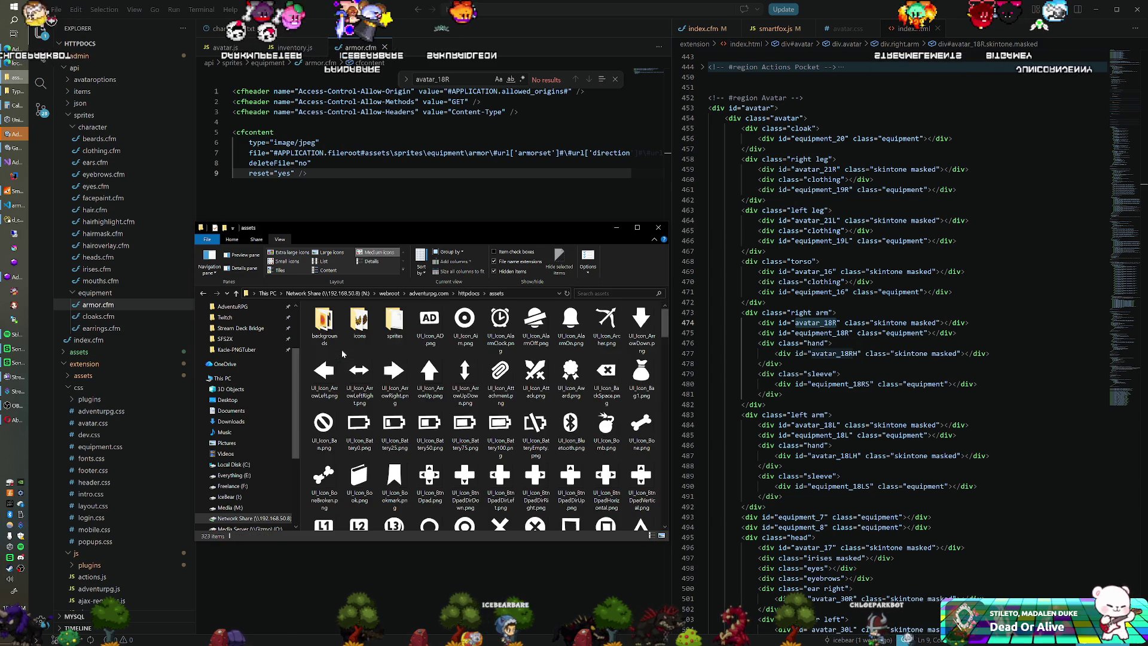
Continue through sprites/equipment/armor/BoarArmor into Front and reposition that window lower.
double_click(395, 323)
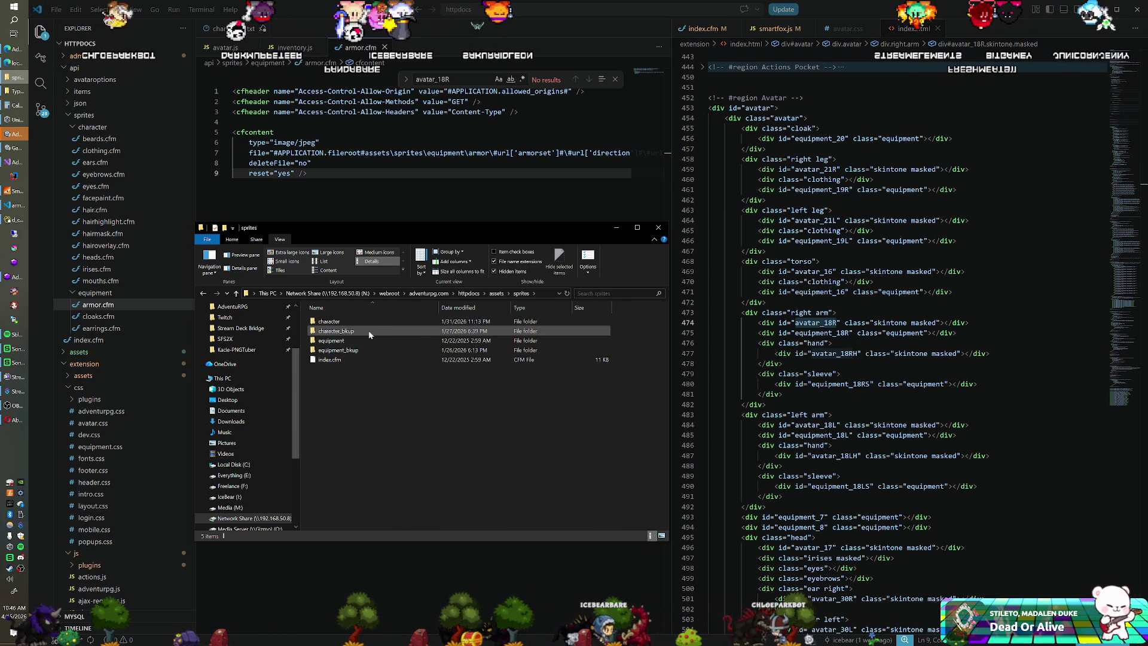
double_click(352, 341)
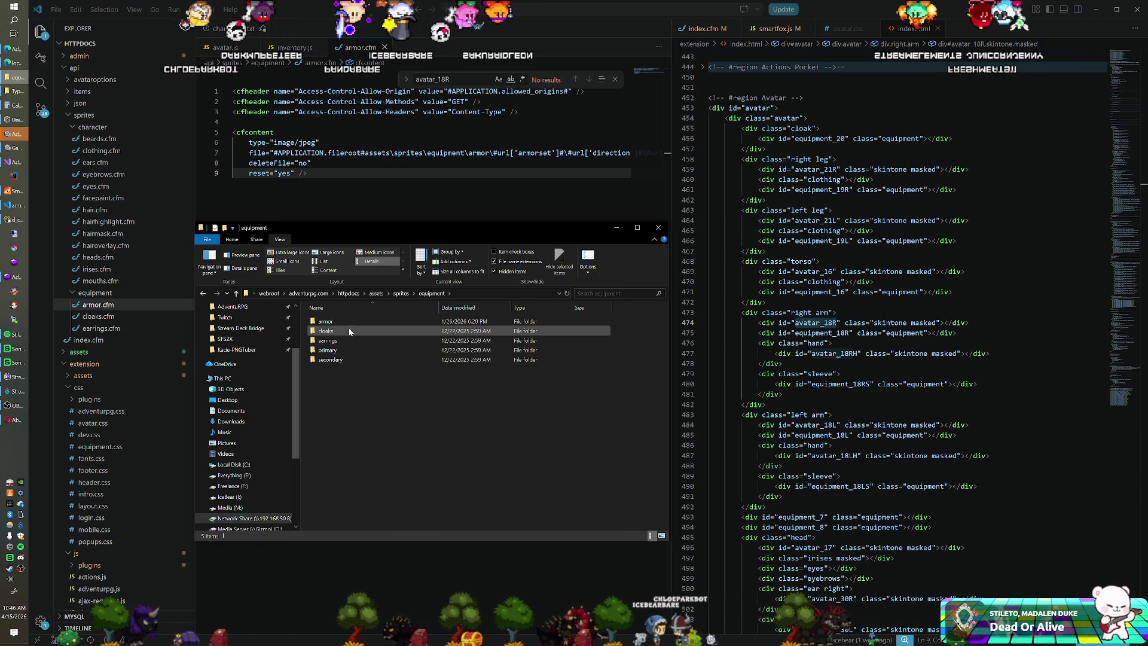
double_click(346, 323)
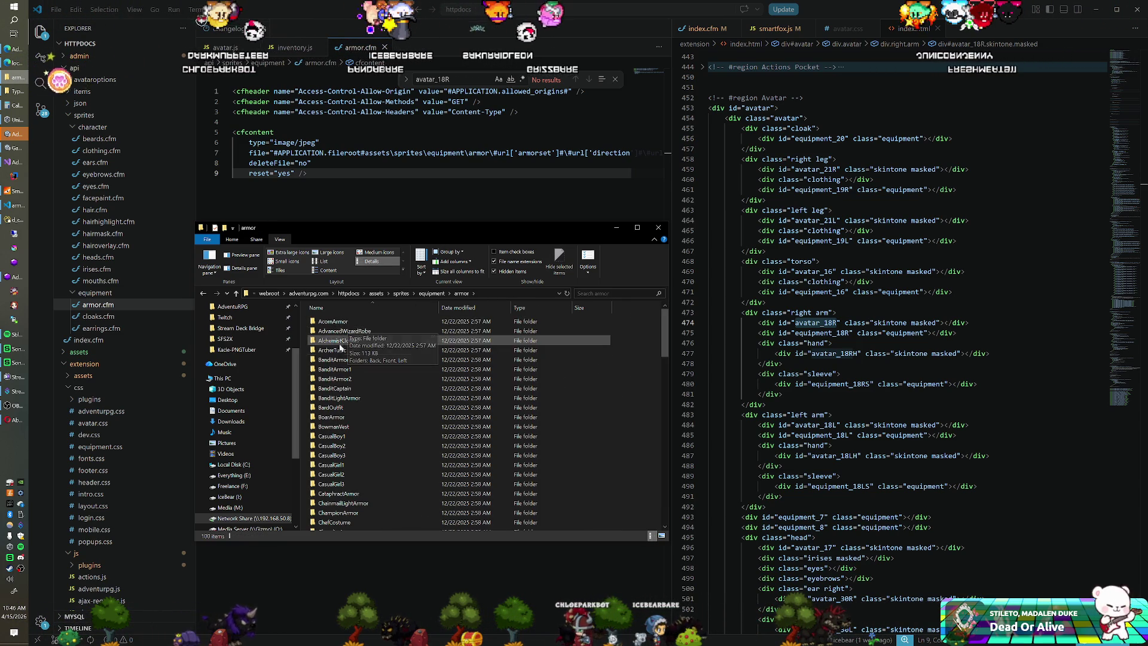
double_click(330, 417)
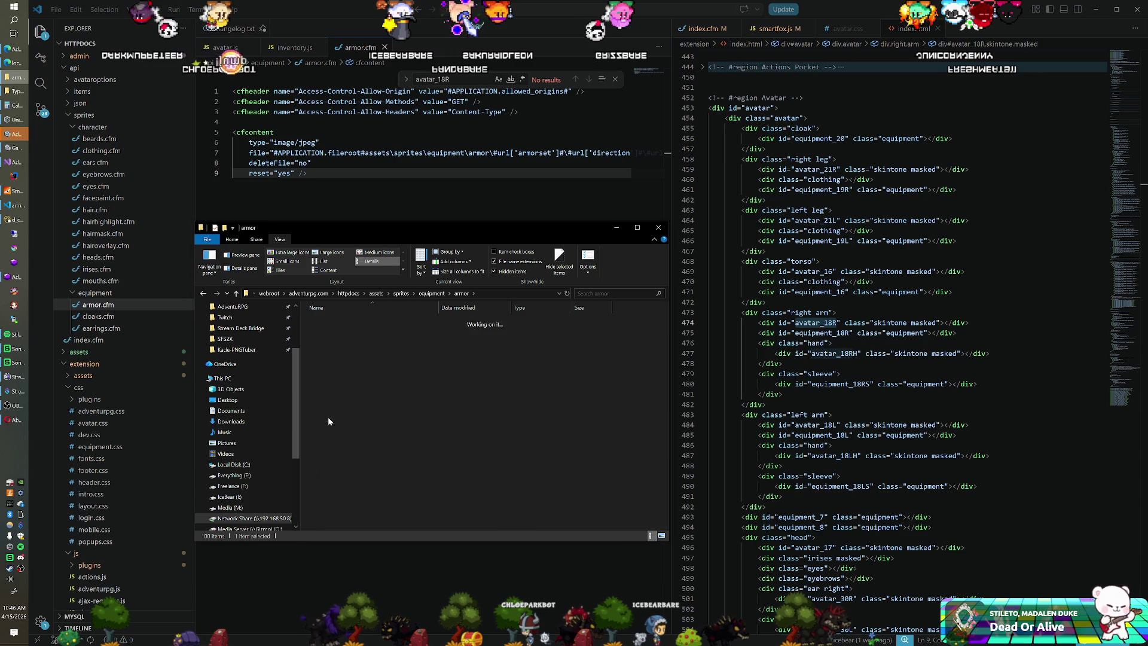
double_click(332, 333)
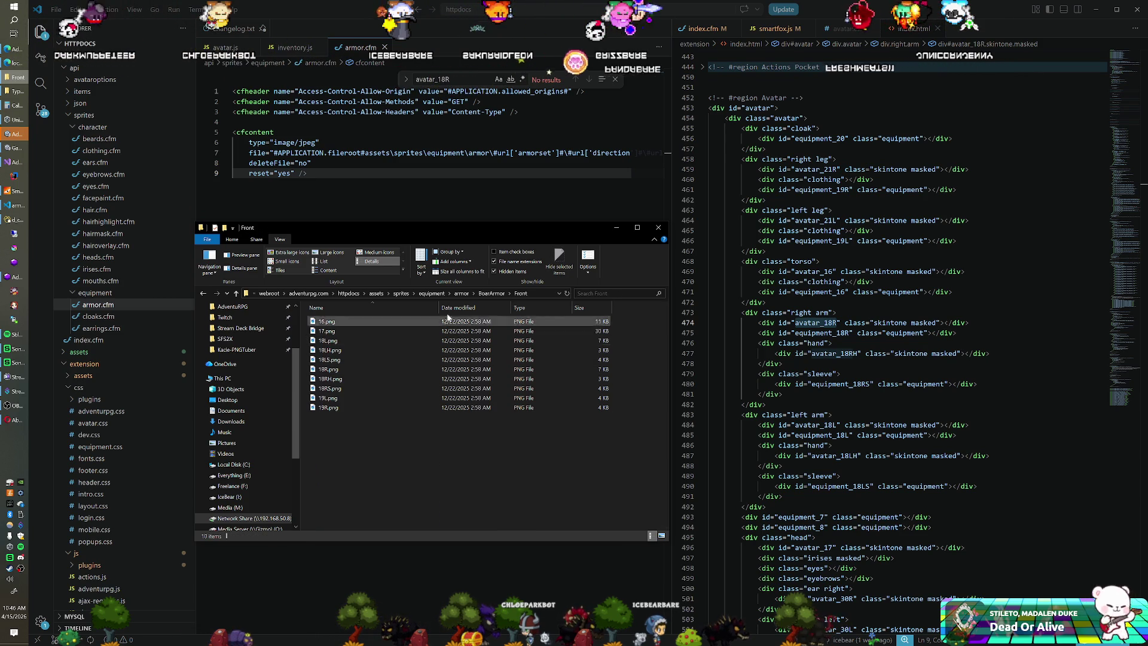
drag(440, 228, 418, 293)
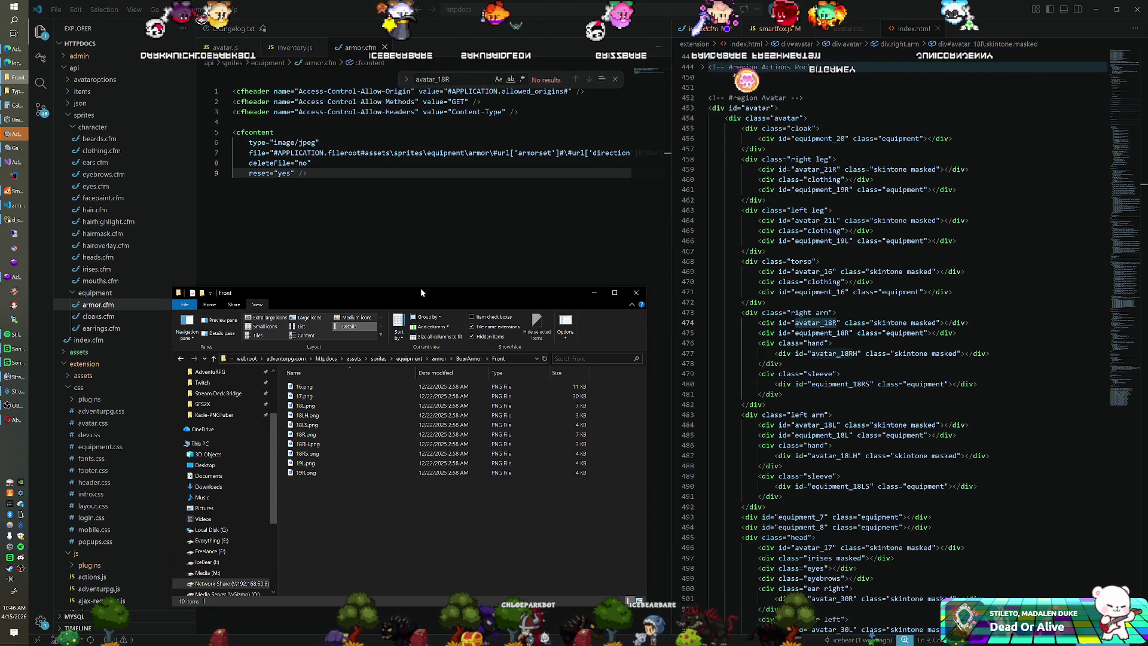
drag(311, 632, 346, 632)
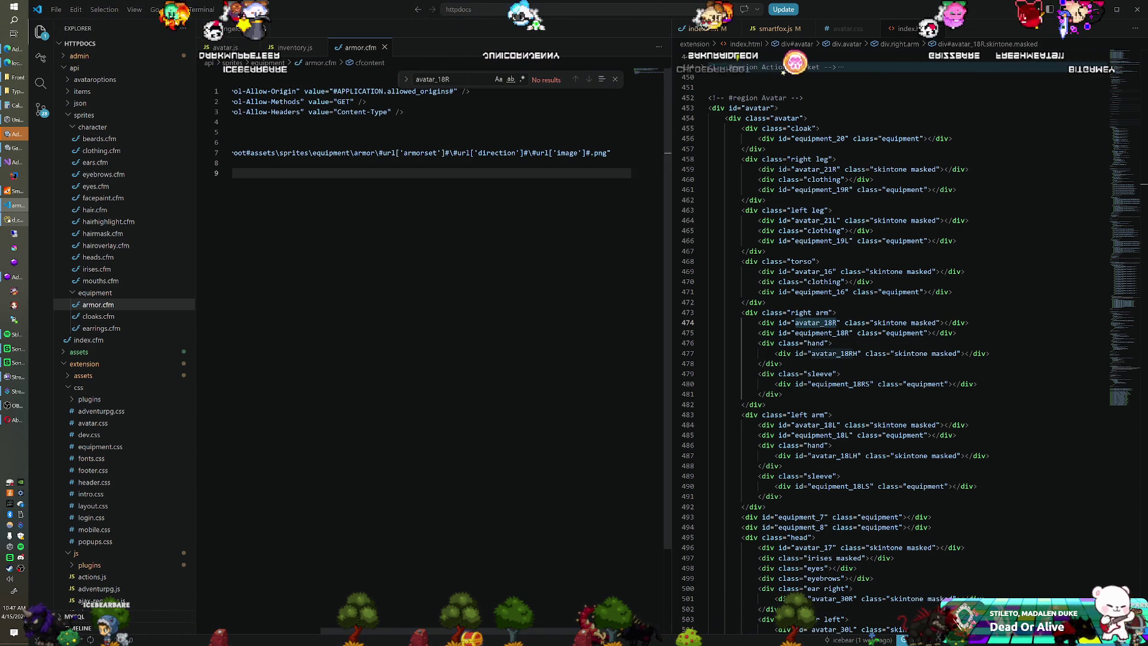
Glance at avatar.js, scroll inventory.js to loadItemOntoAvatar, then bring up the Twitch About page.
click(216, 48)
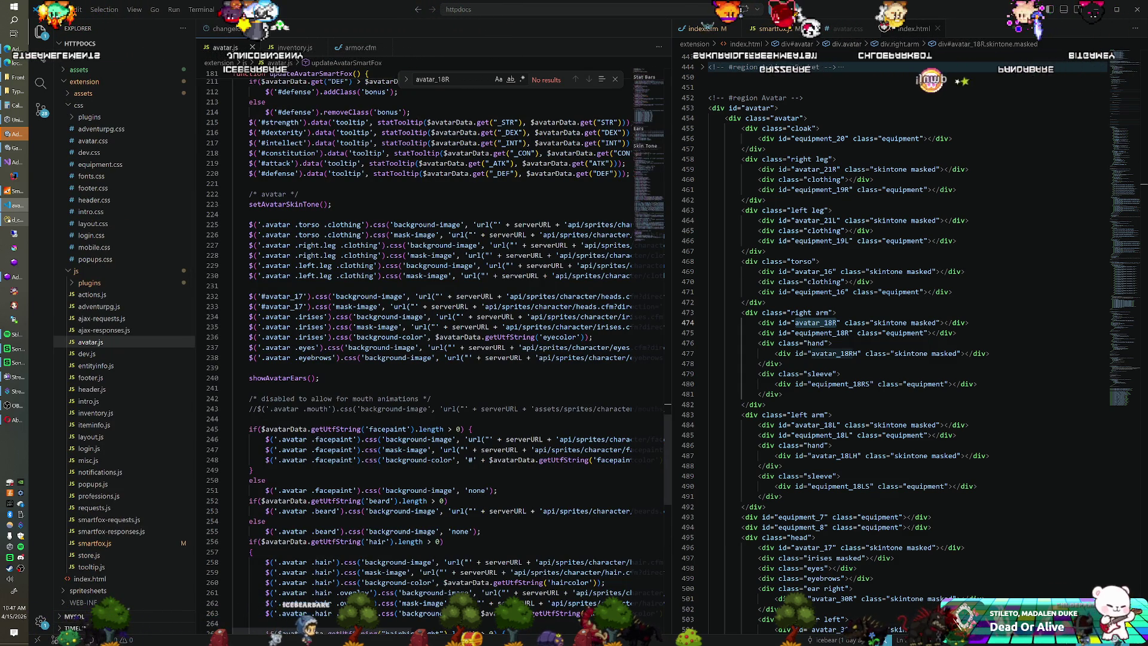
click(295, 47)
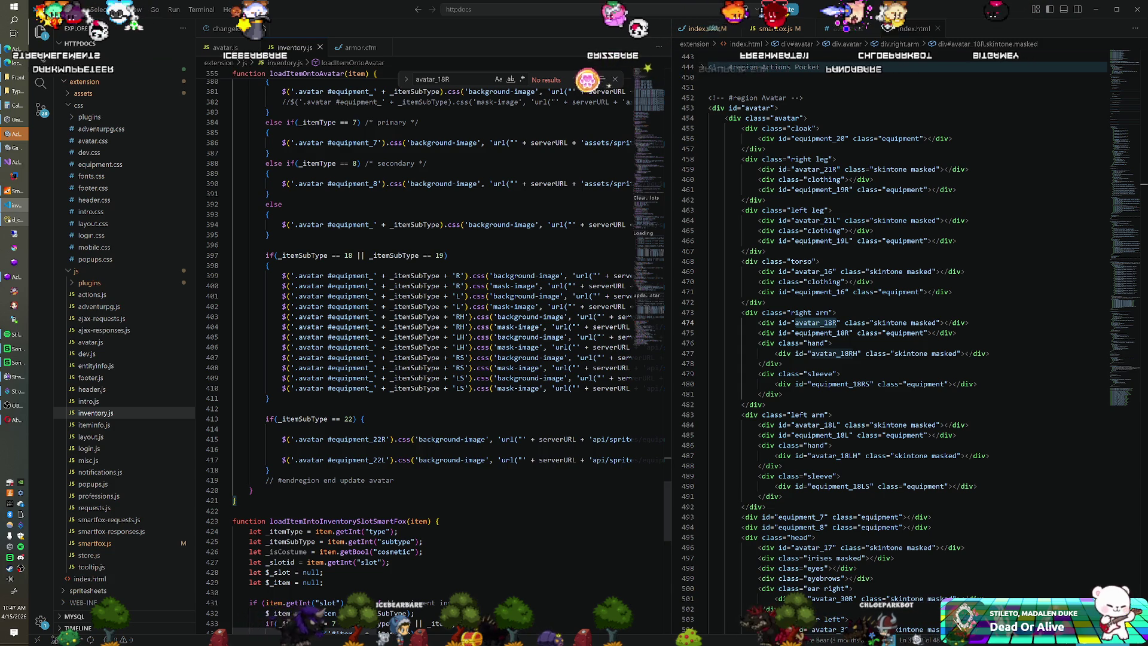
scroll(430, 347, up, 3)
scroll(431, 347, up, 4)
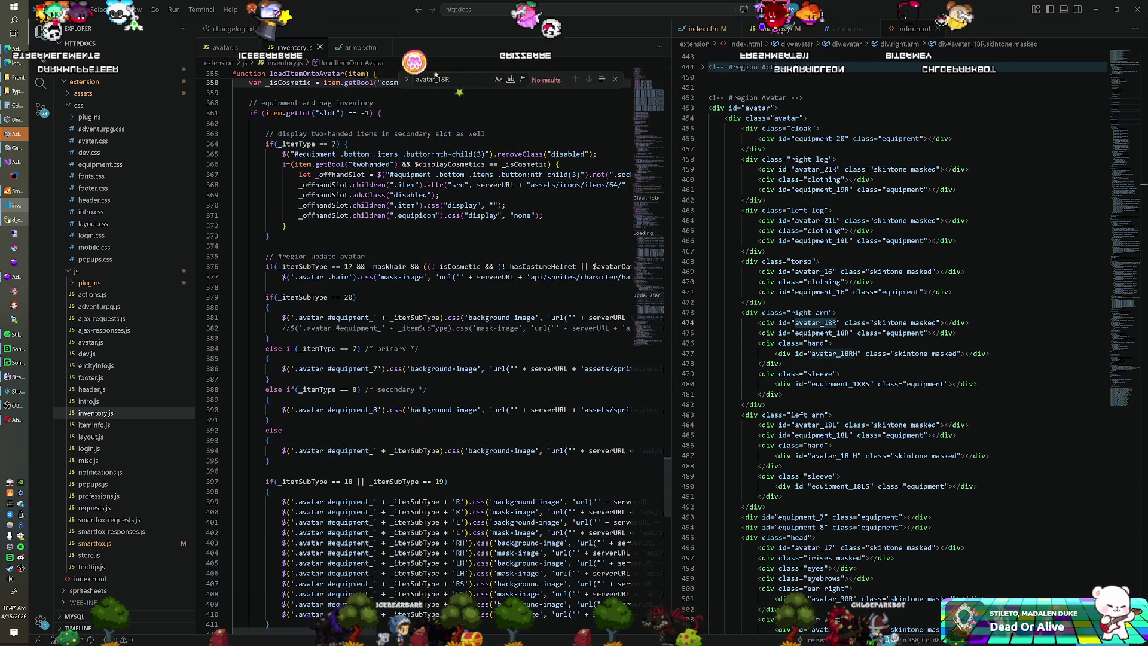
scroll(430, 347, down, 8)
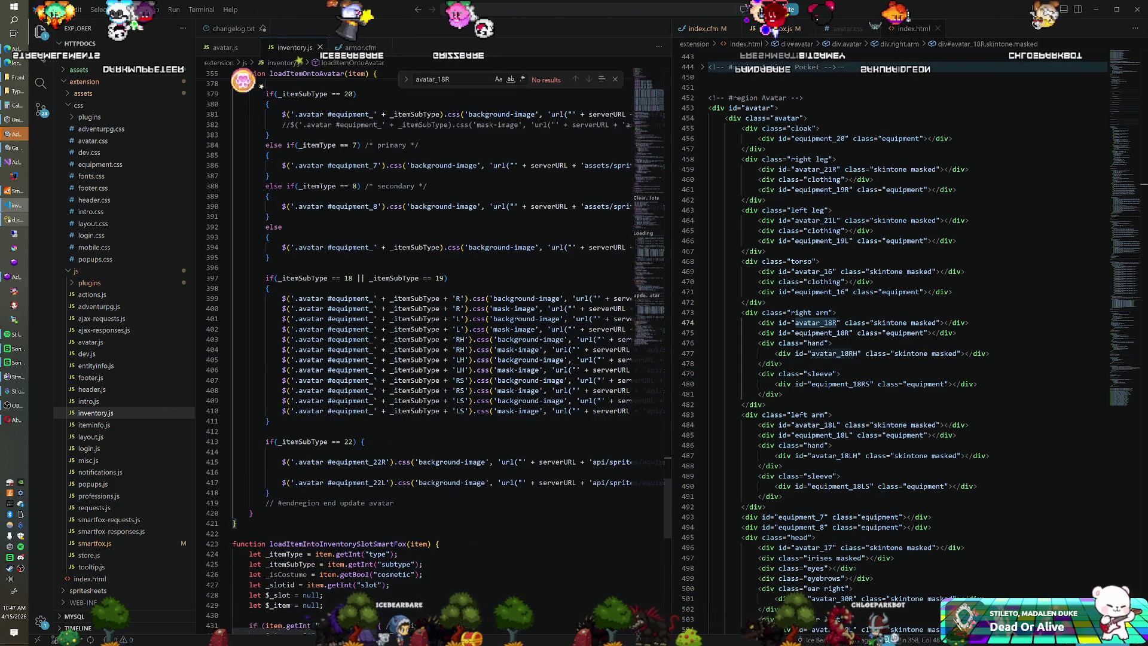
scroll(430, 346, down, 1)
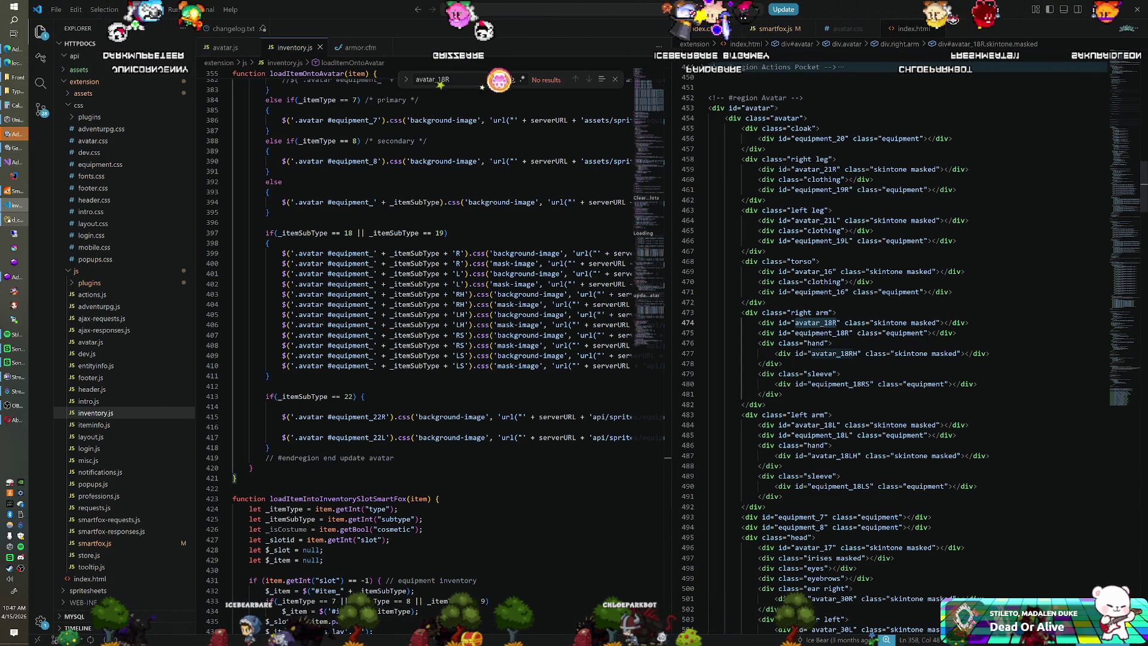
scroll(897, 347, down, 2)
scroll(897, 347, up, 5)
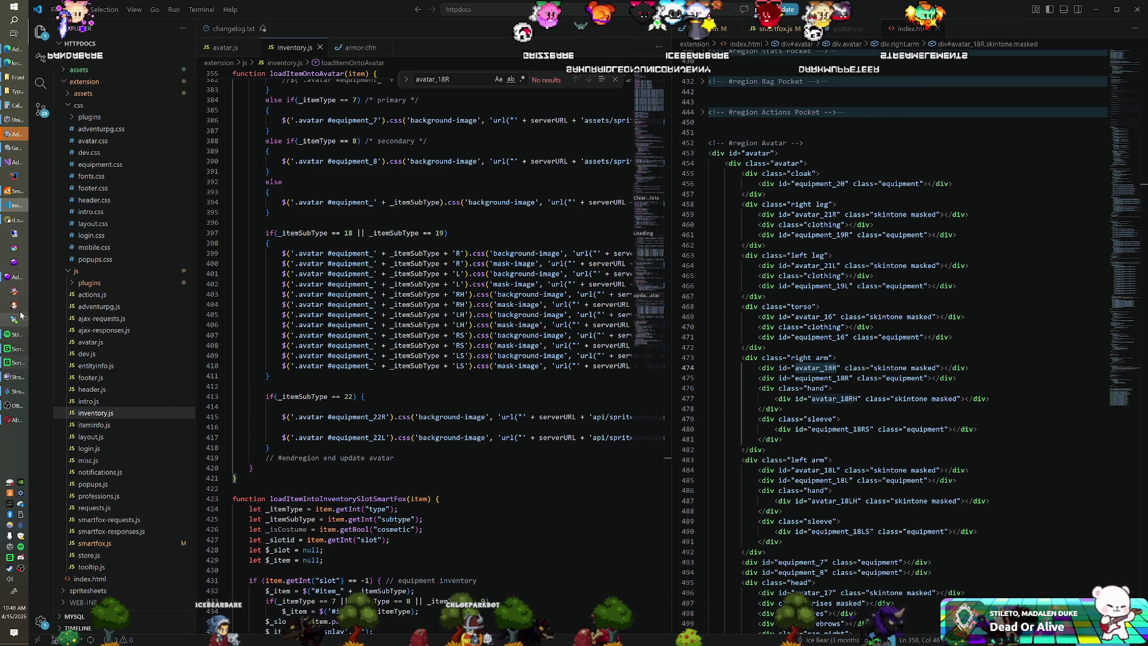
click(12, 420)
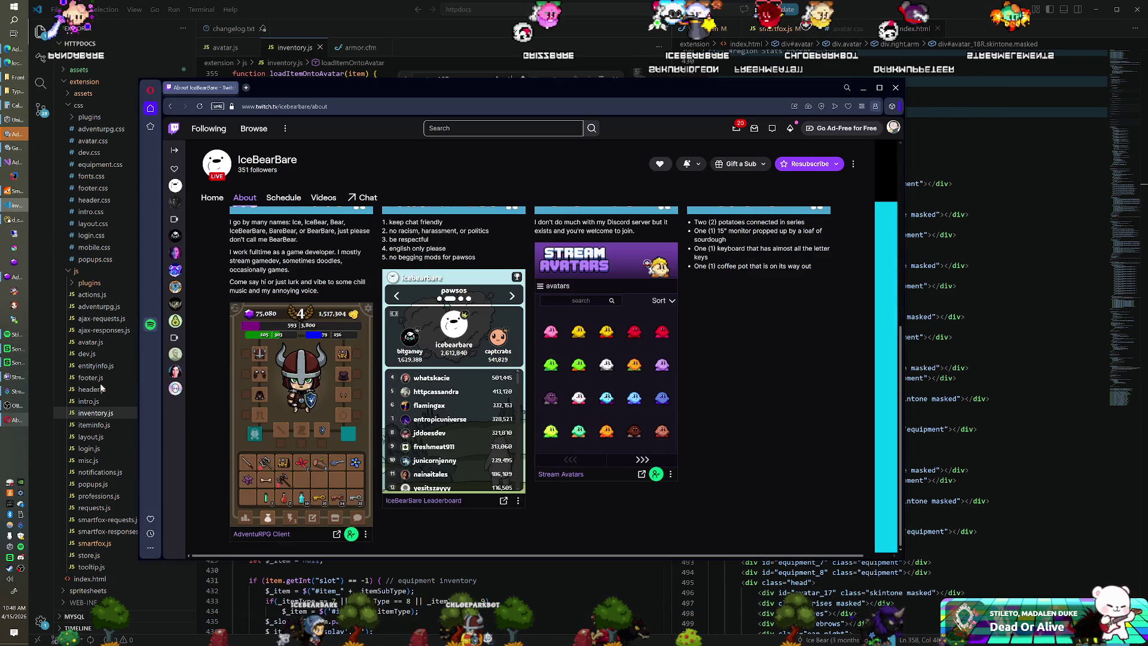
Pop out and enlarge the AdventuRPG Client extension, accept and log in, then return to index.html.
click(337, 534)
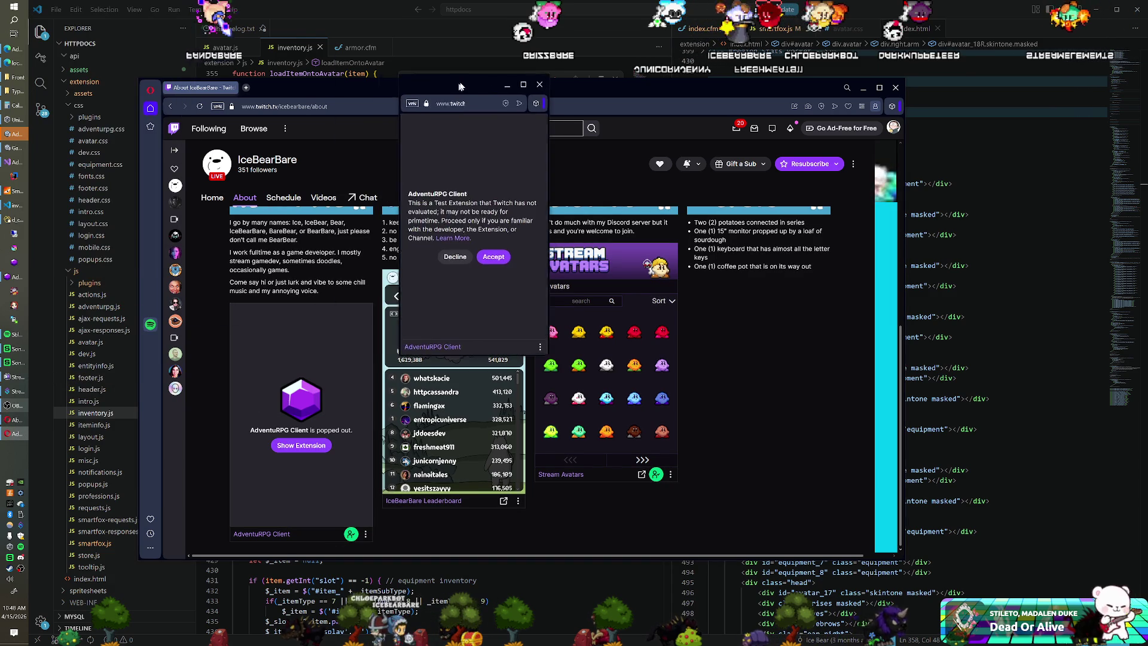
mouse_move(566, 352)
mouse_down()
mouse_move(655, 495)
mouse_move(666, 577)
mouse_up()
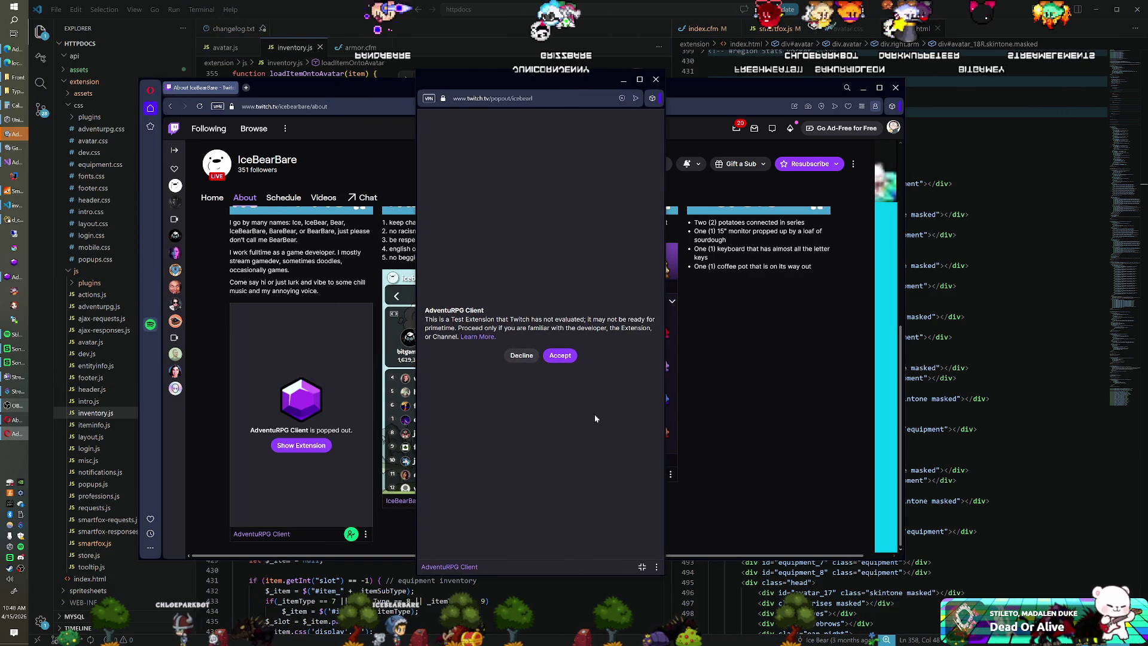
click(560, 357)
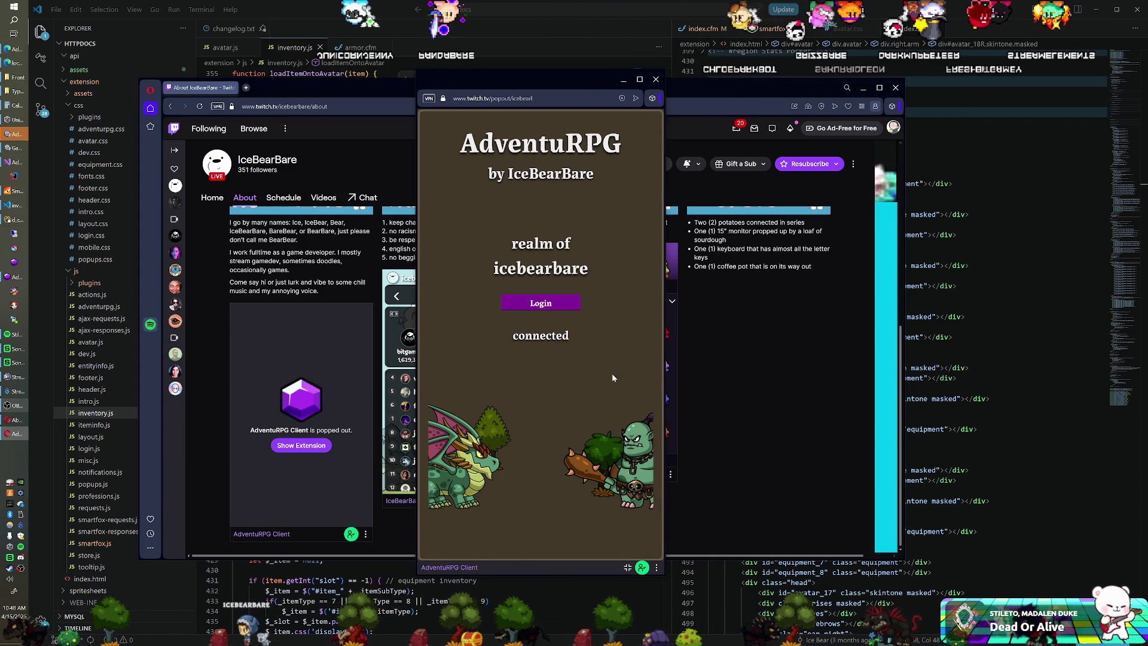
click(572, 302)
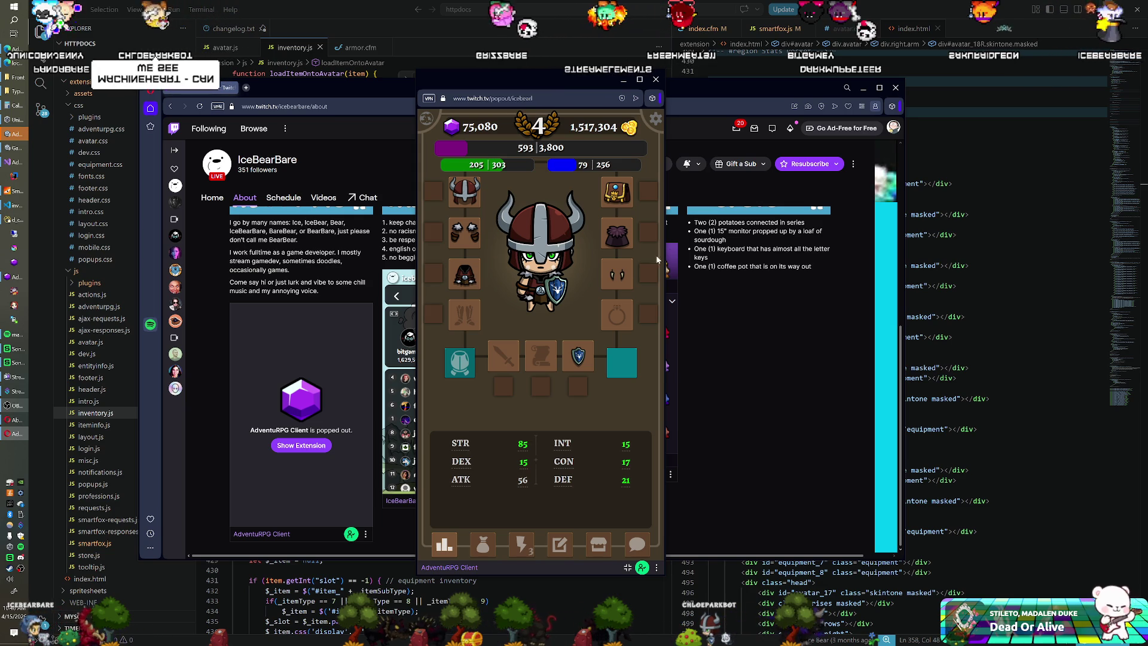
key(alt+Tab)
click(795, 153)
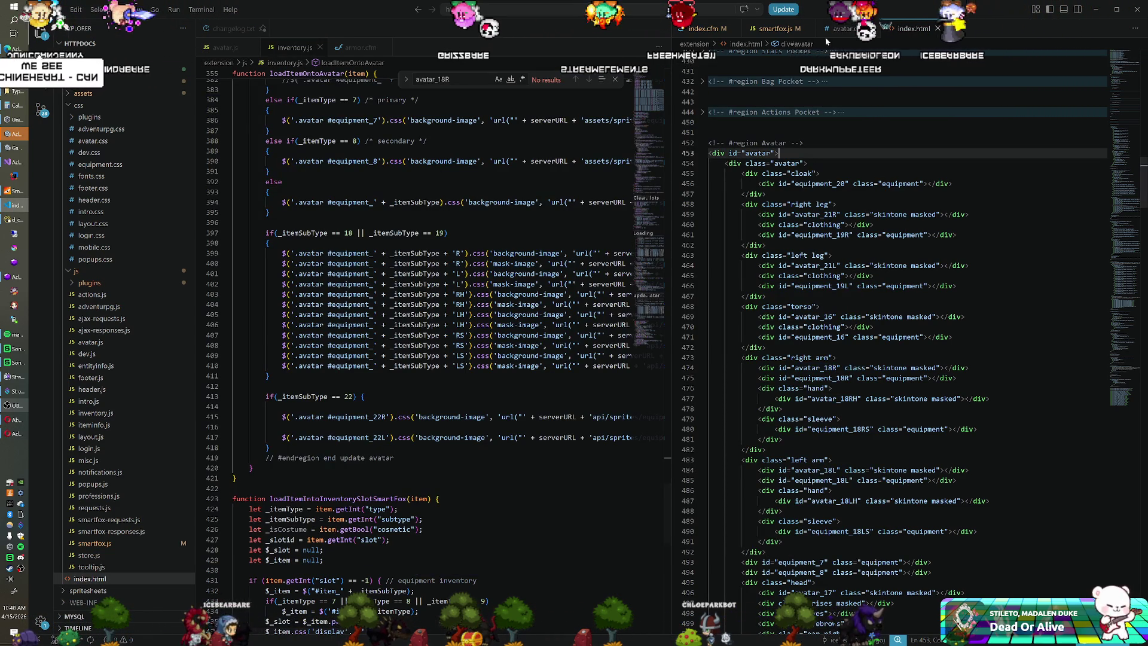
Scroll through the equipment.css stylesheet rules.
click(844, 28)
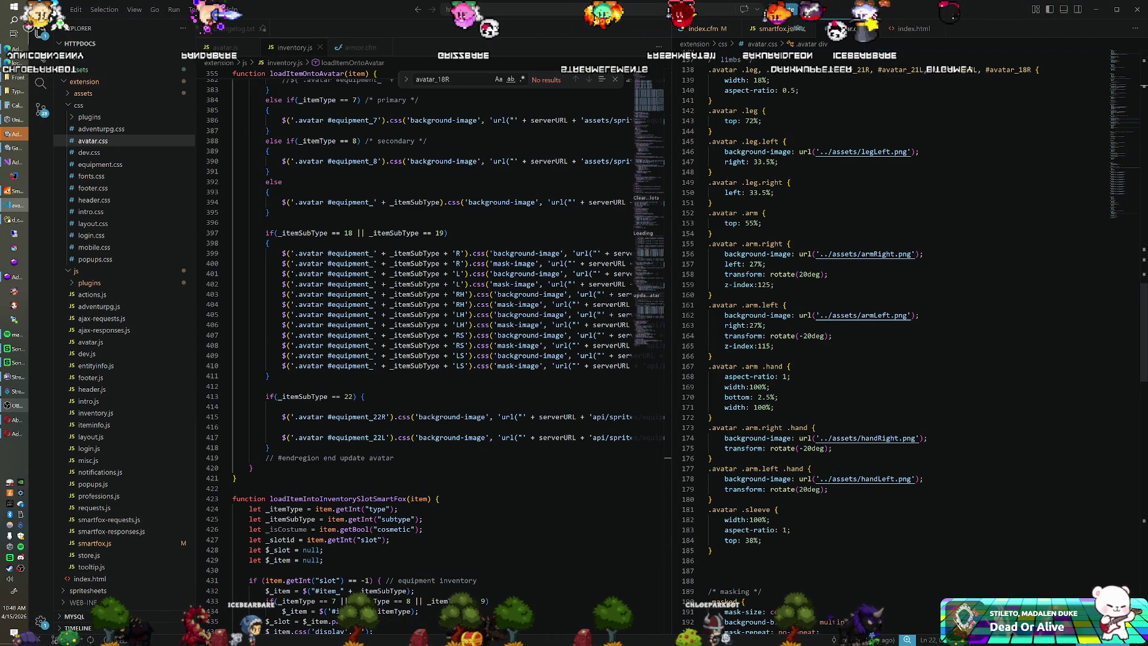
scroll(897, 347, up, 1)
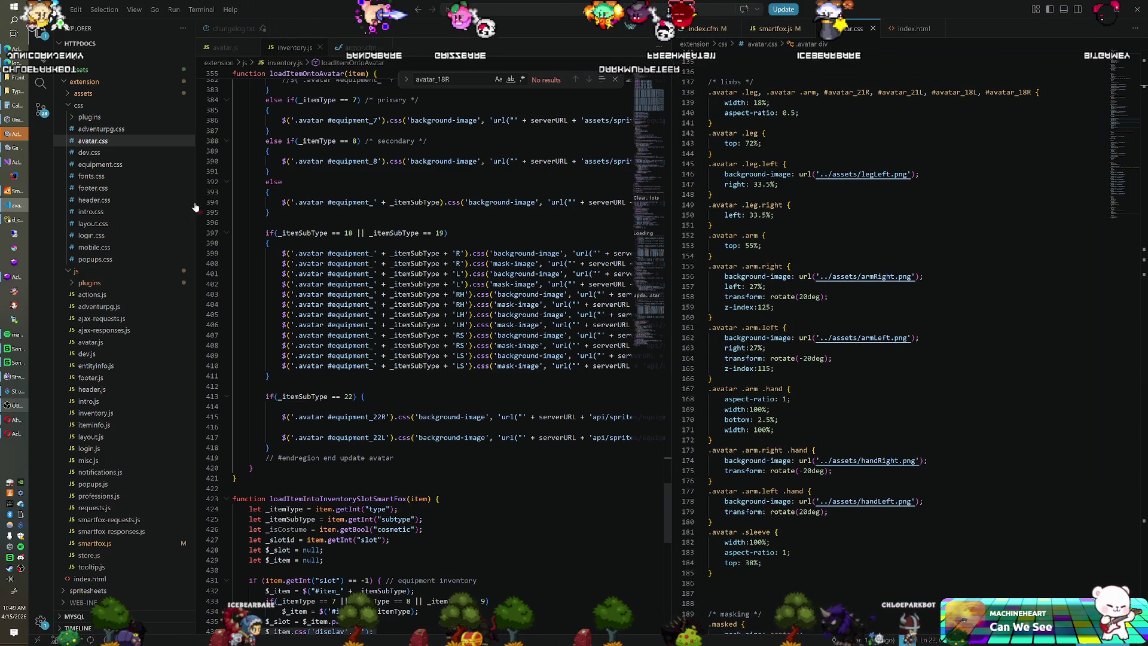
click(123, 164)
scroll(897, 335, down, 7)
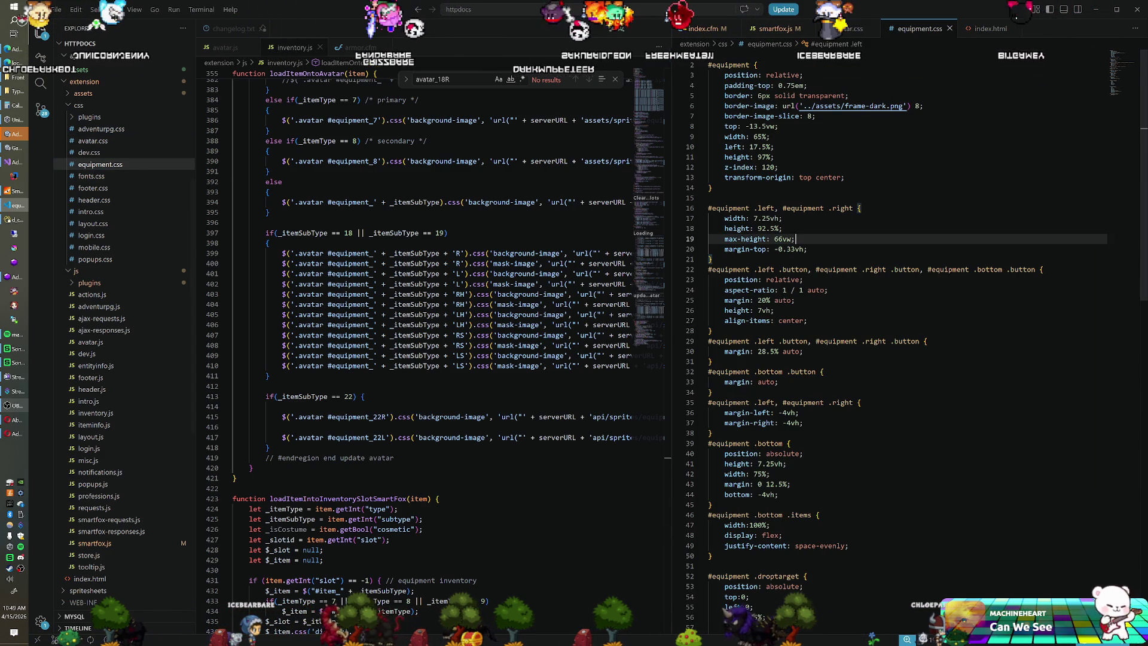
scroll(897, 335, up, 7)
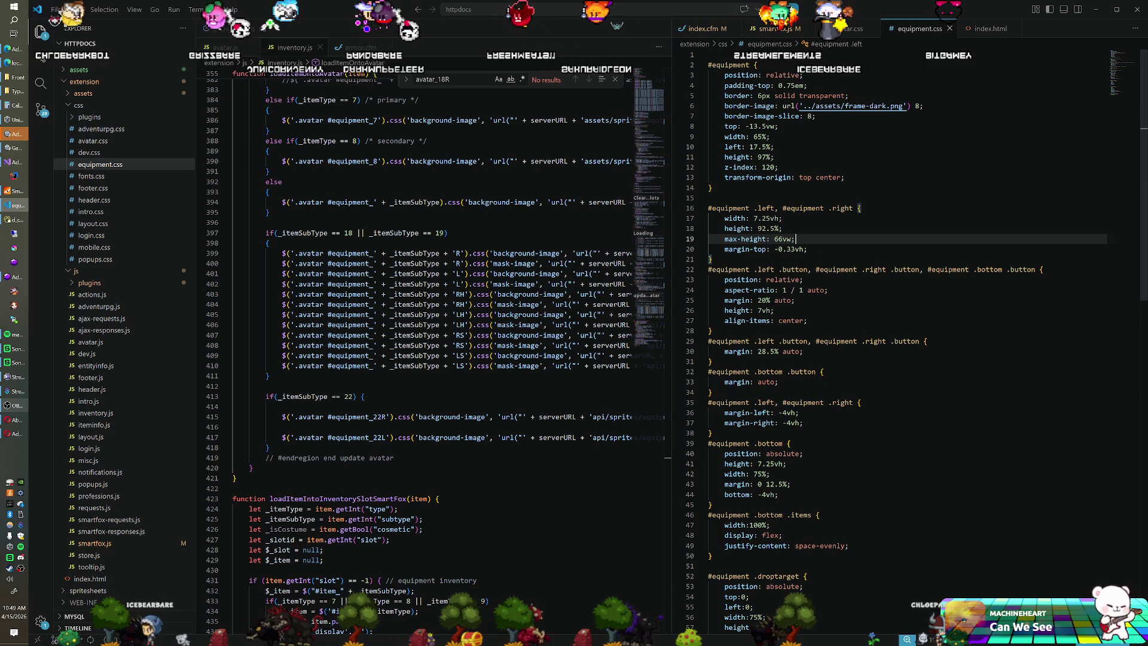
scroll(897, 335, down, 2)
scroll(897, 335, down, 4)
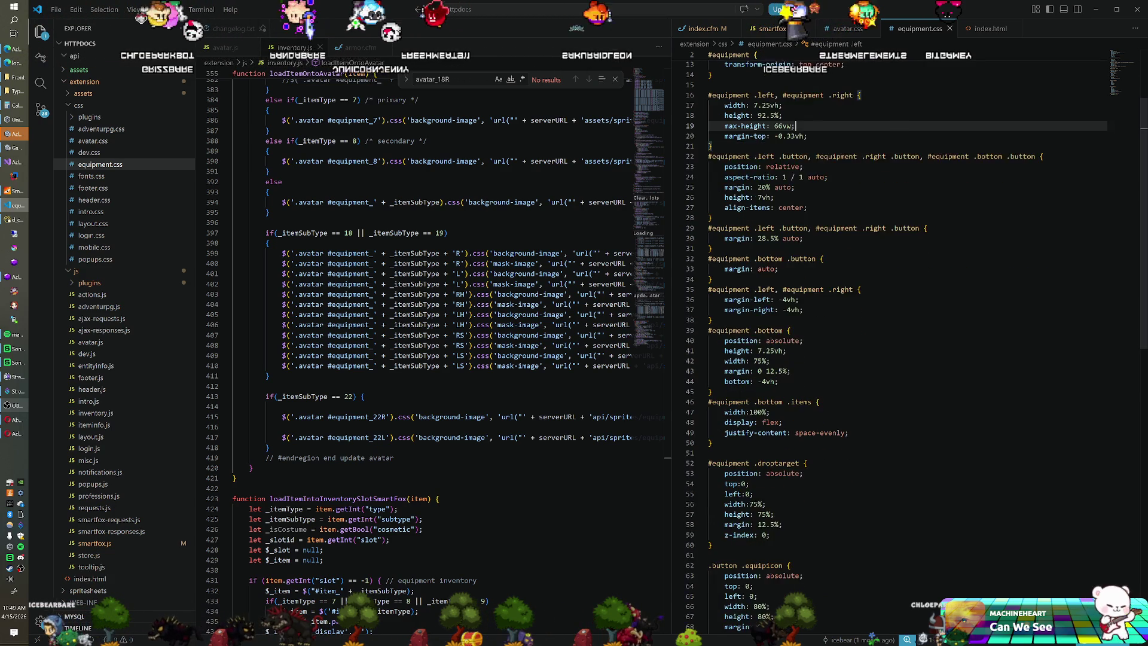
scroll(897, 334, down, 2)
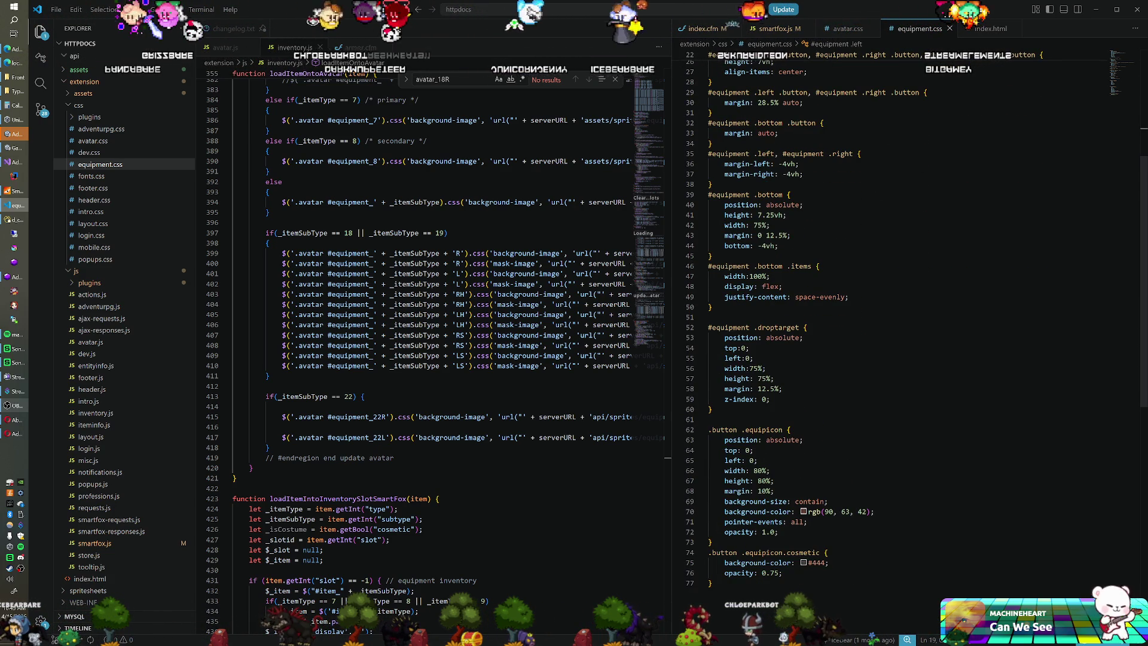
scroll(897, 335, up, 6)
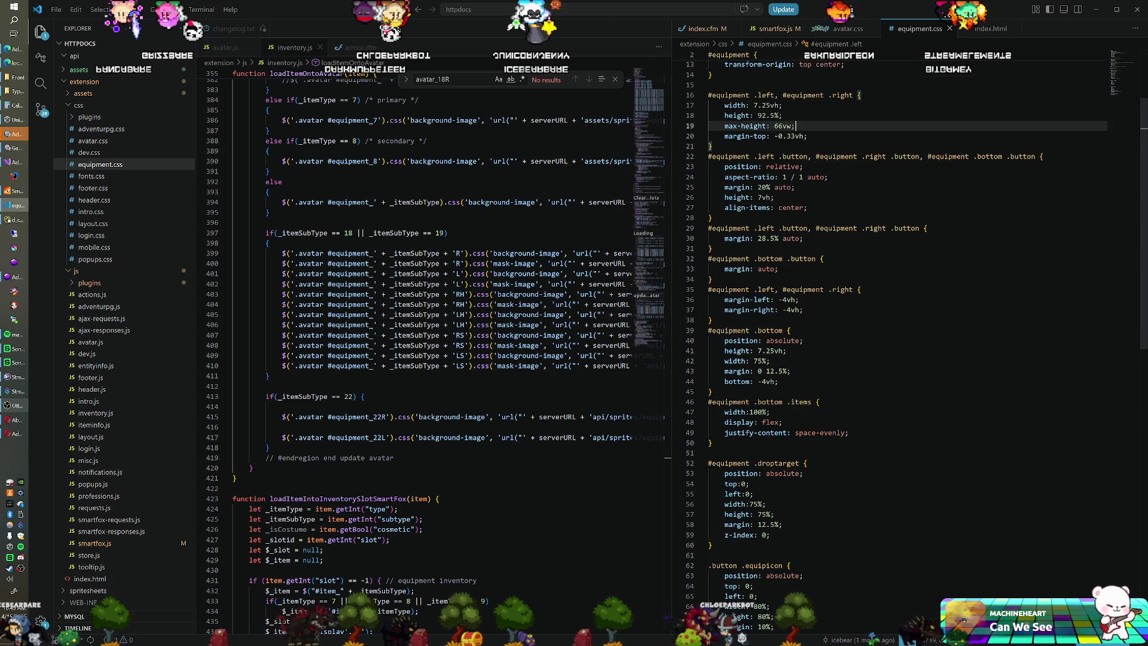
scroll(897, 335, up, 3)
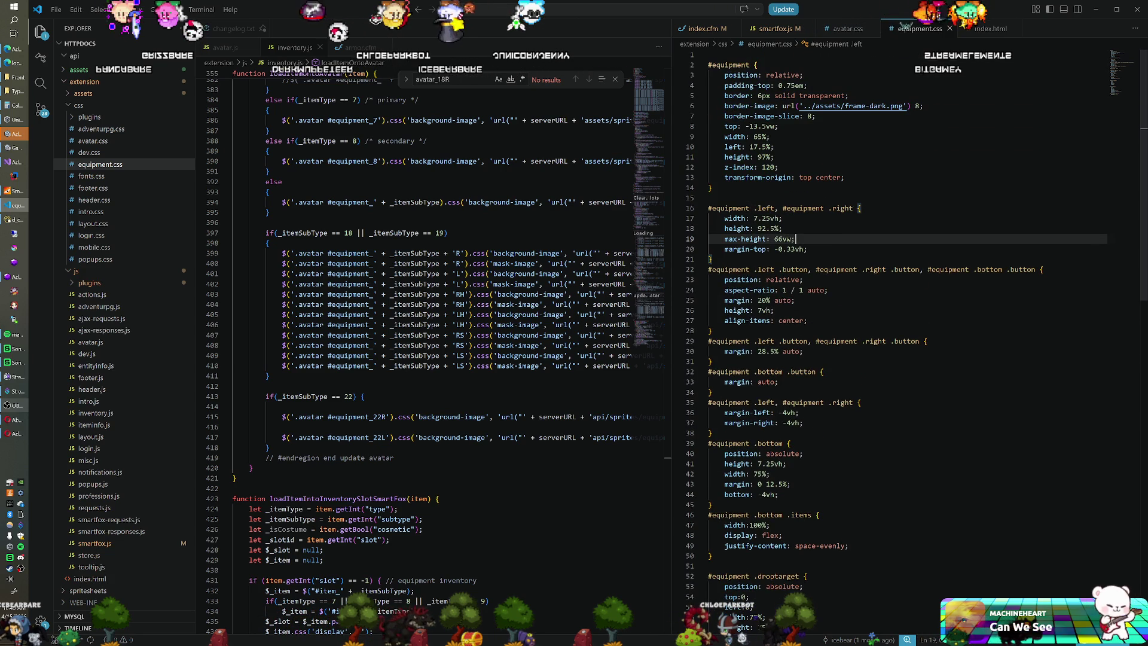
Reopen avatar.css and scroll down to the end of the #avatar_18R mask line.
click(93, 142)
click(774, 215)
scroll(897, 334, up, 4)
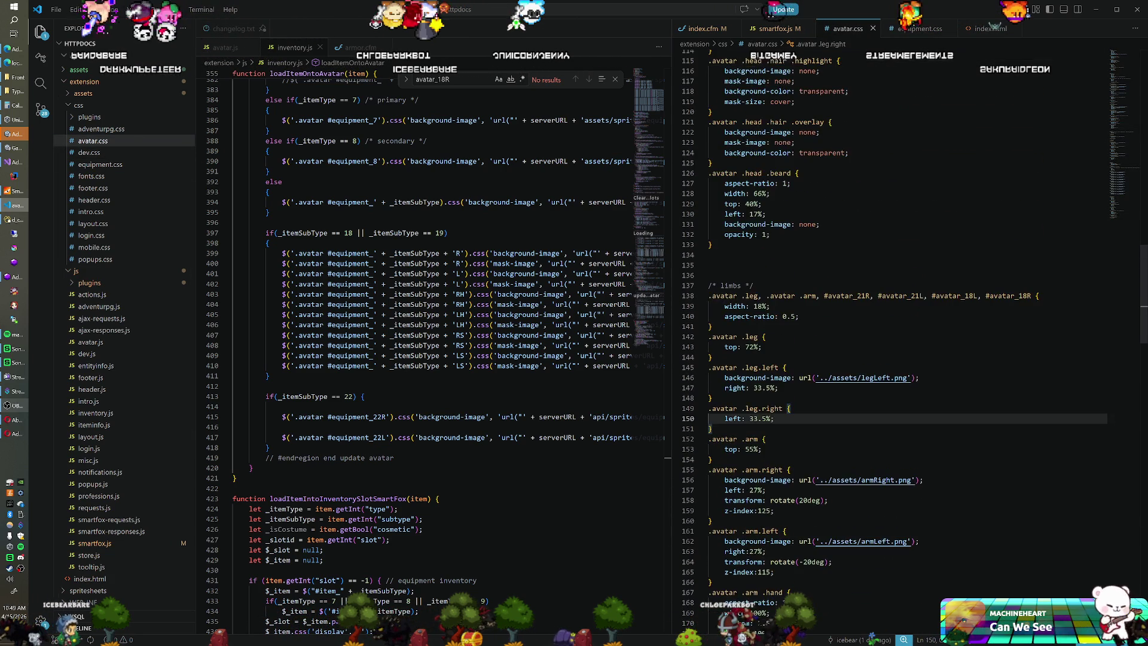
scroll(898, 335, down, 5)
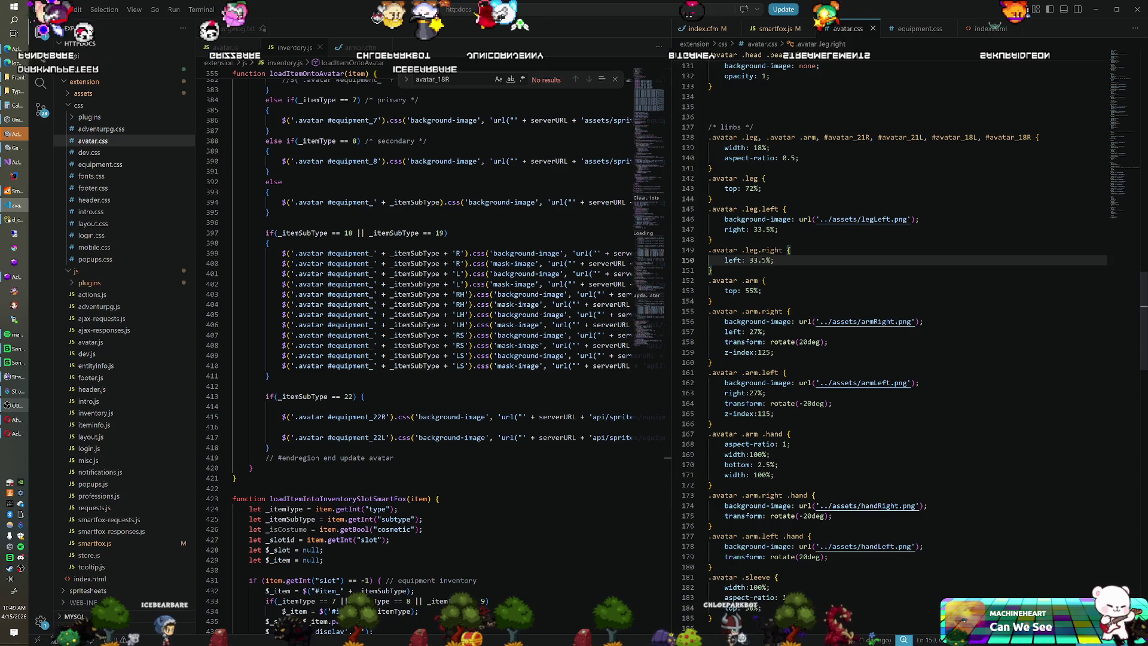
scroll(897, 335, down, 5)
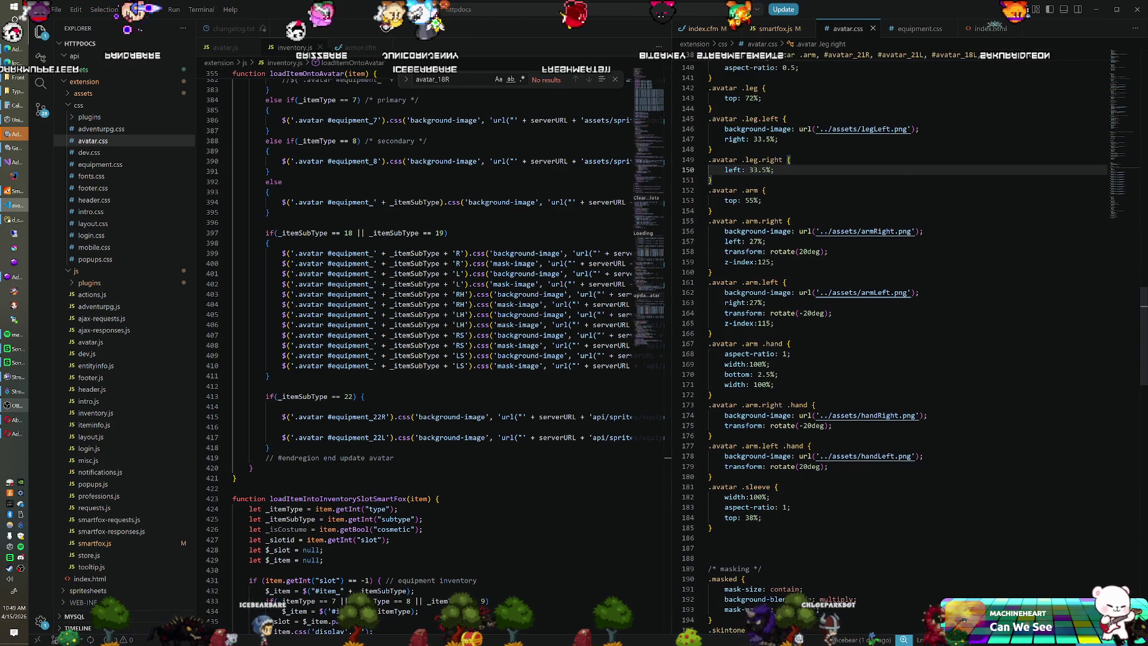
scroll(897, 334, down, 9)
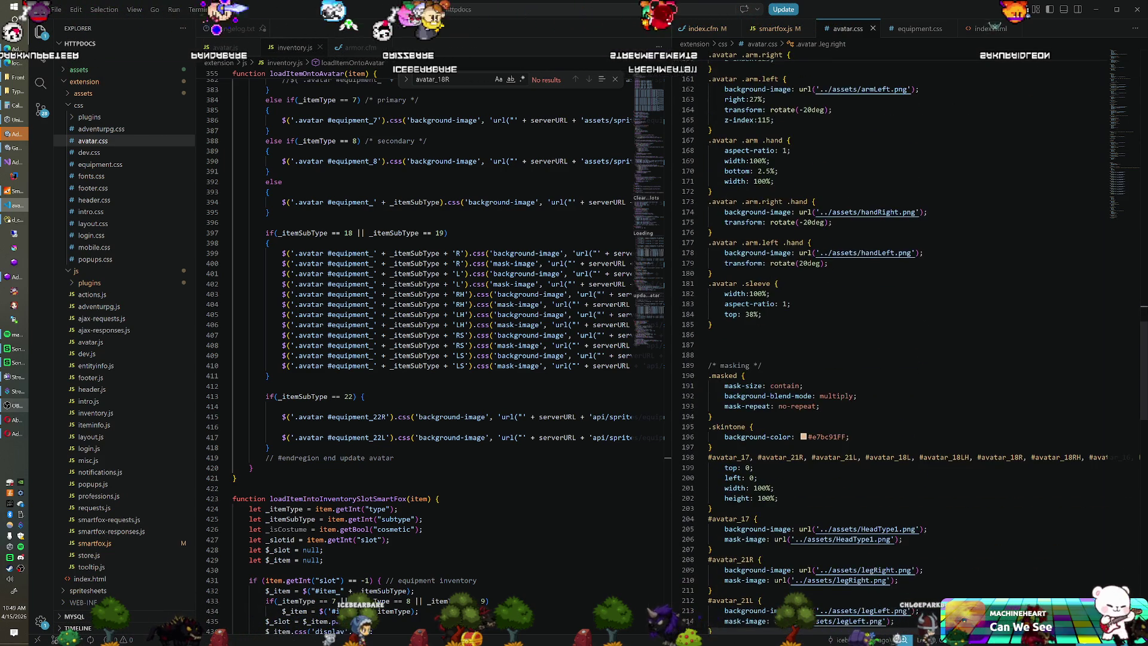
scroll(897, 335, down, 3)
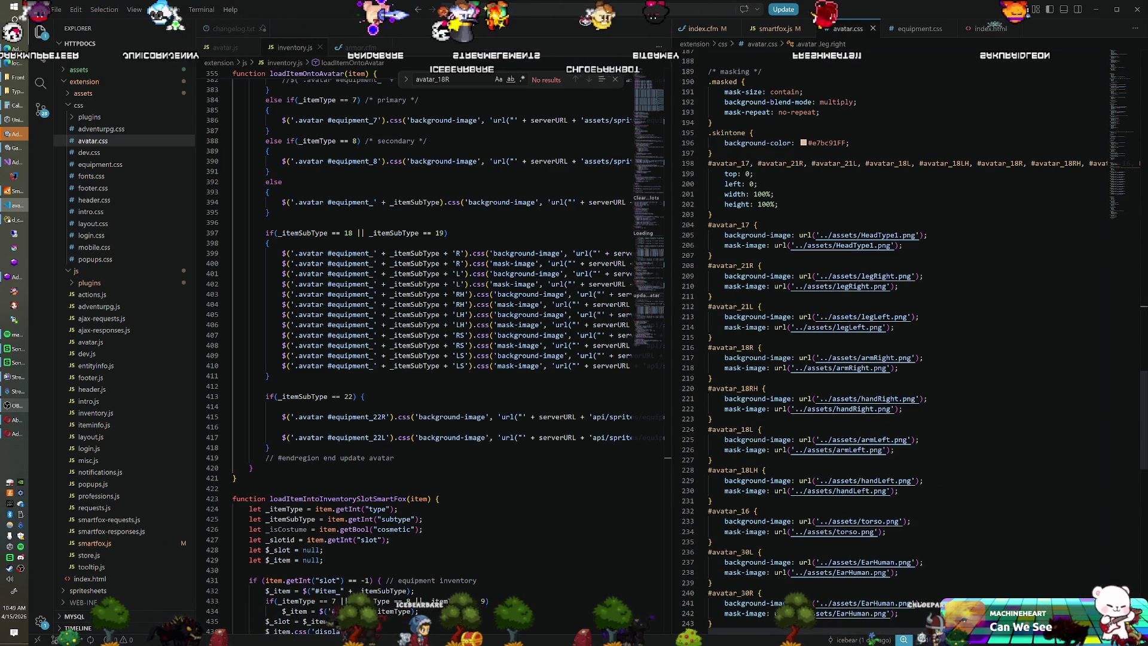
click(899, 368)
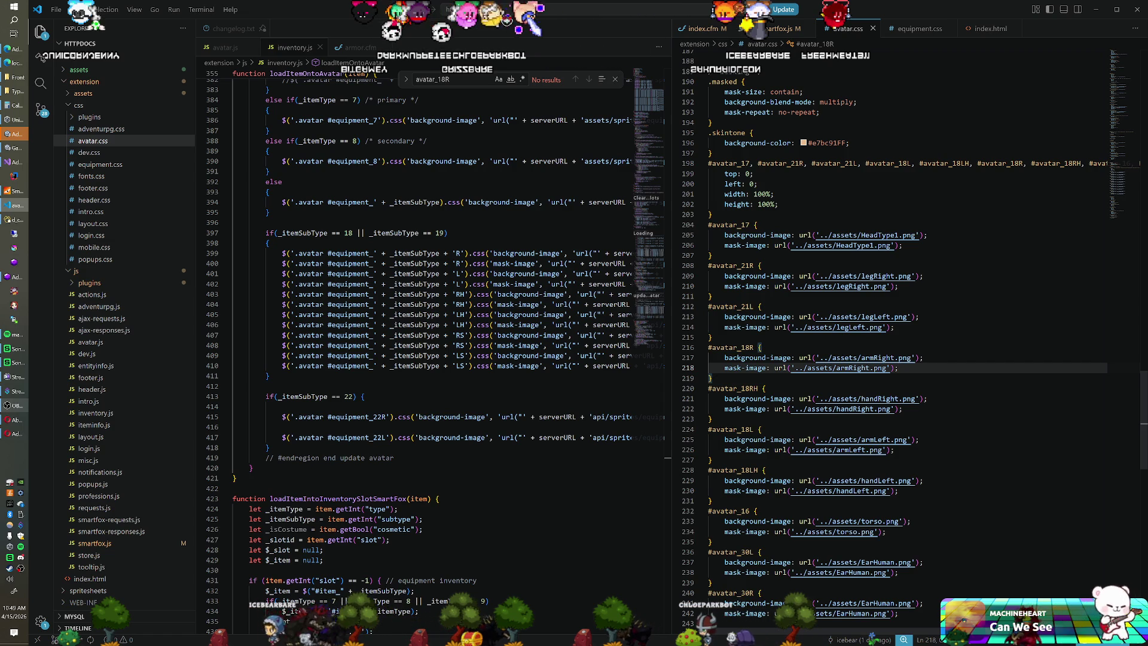
Add 'background-color: blue;' to #avatar_18R, save avatar.css, and deactivate Unity's Extension Canvas (PC).
key(Return)
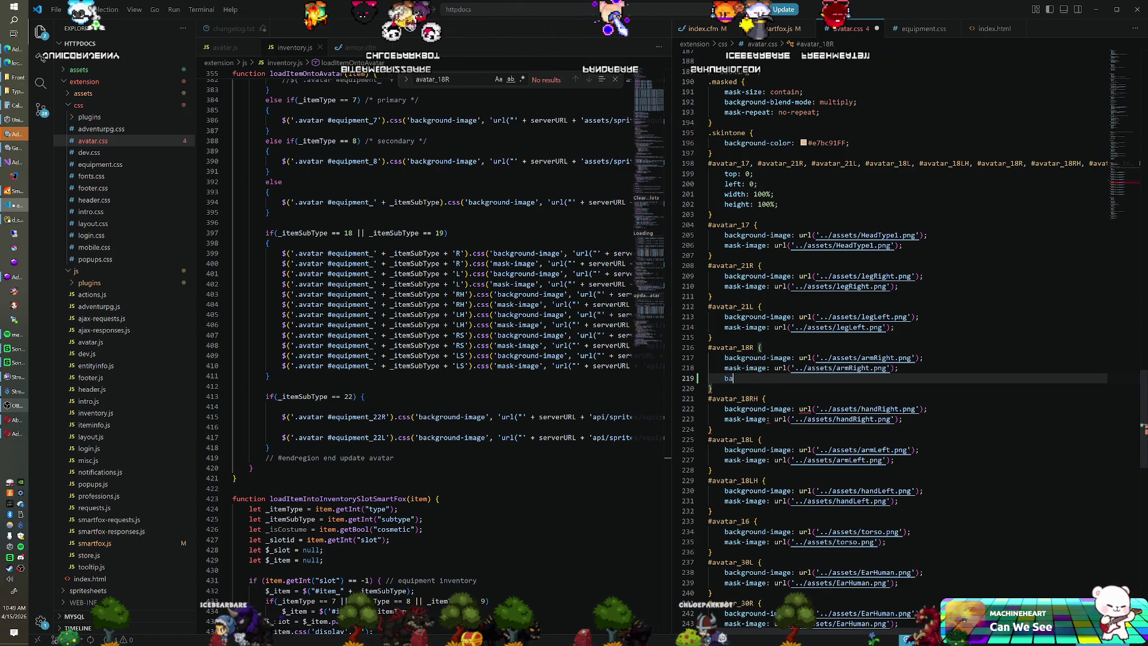
text(ckground-c)
key(Return)
text(blue;)
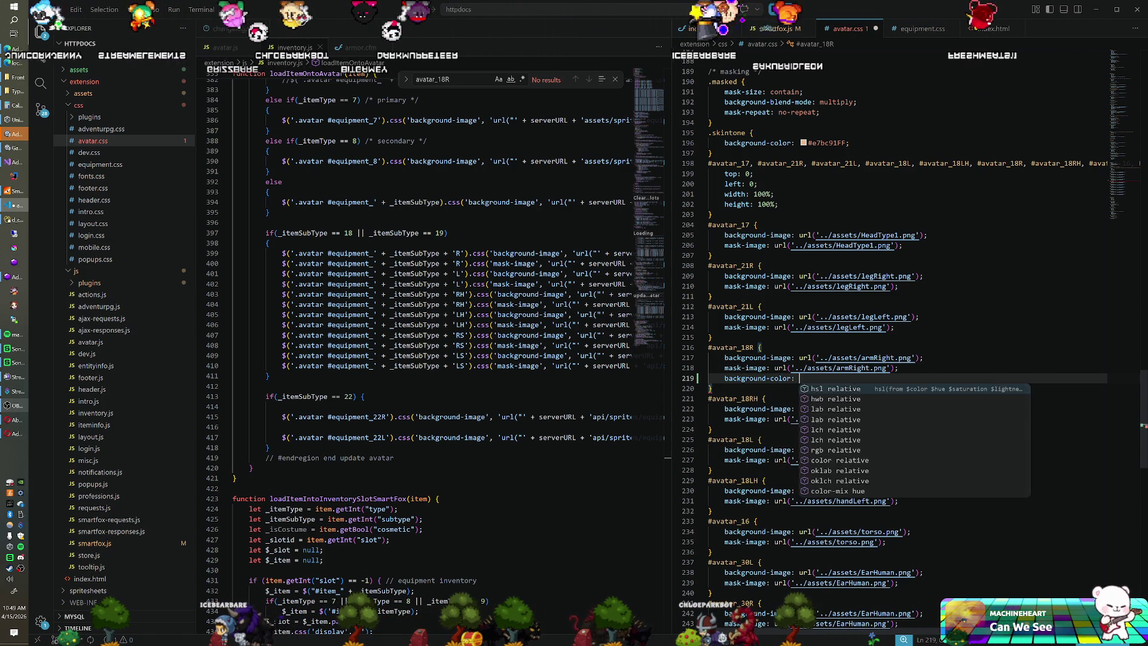
key(ctrl+s)
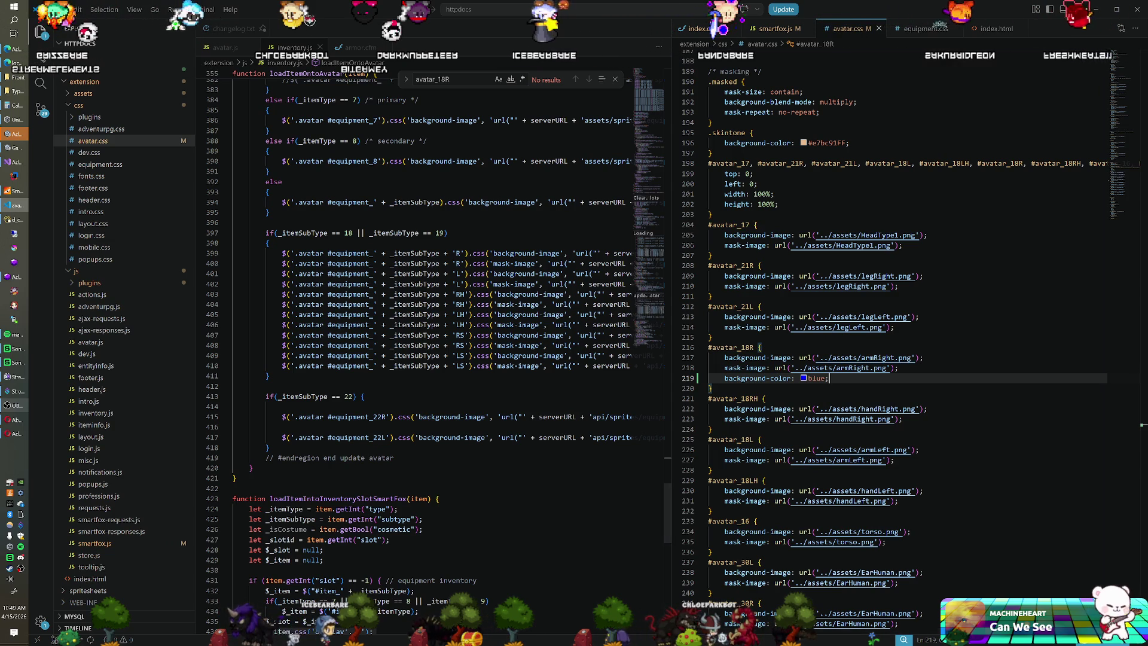
key(alt+Tab)
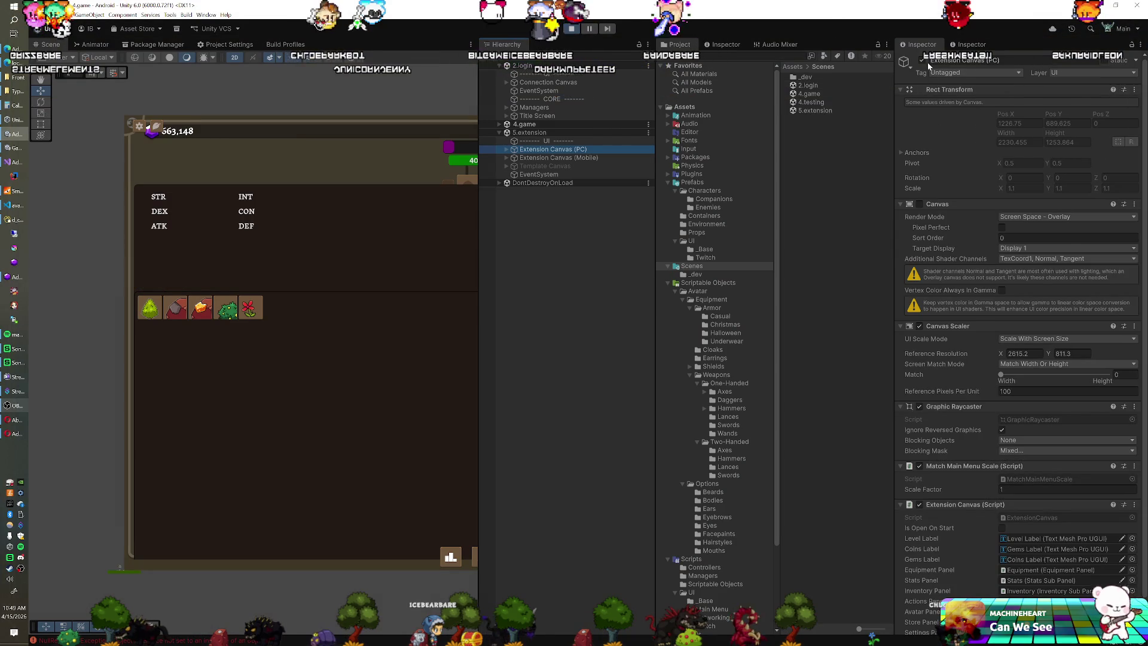
click(925, 60)
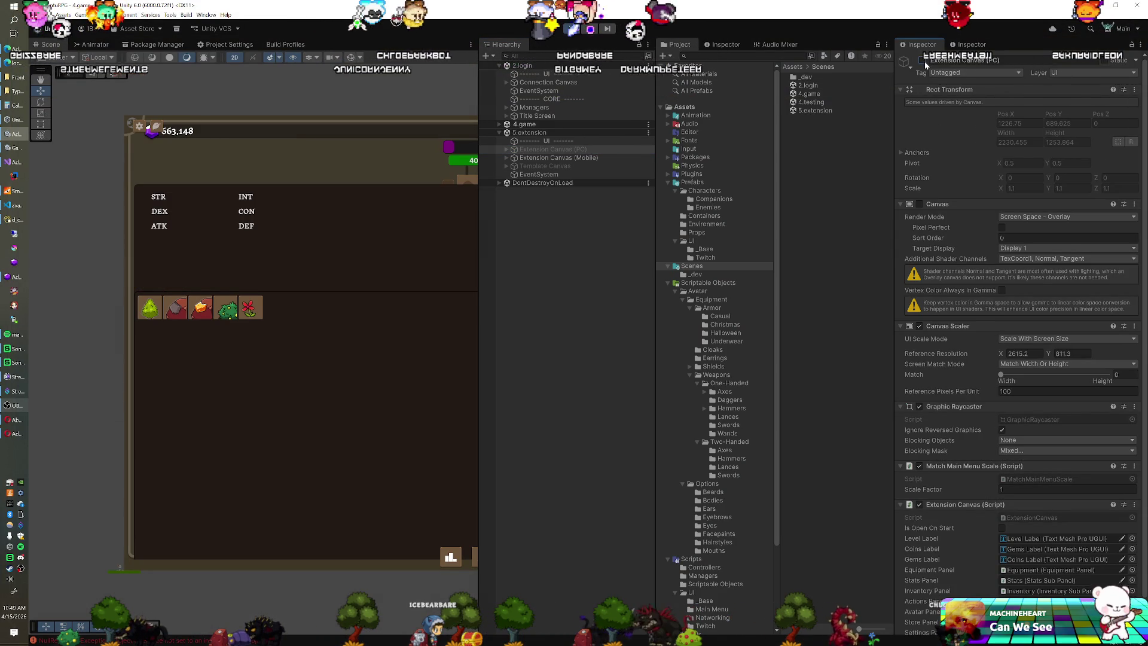
Deactivate Extension Canvas (Mobile), view the extension test page, then return to avatar.css.
click(645, 157)
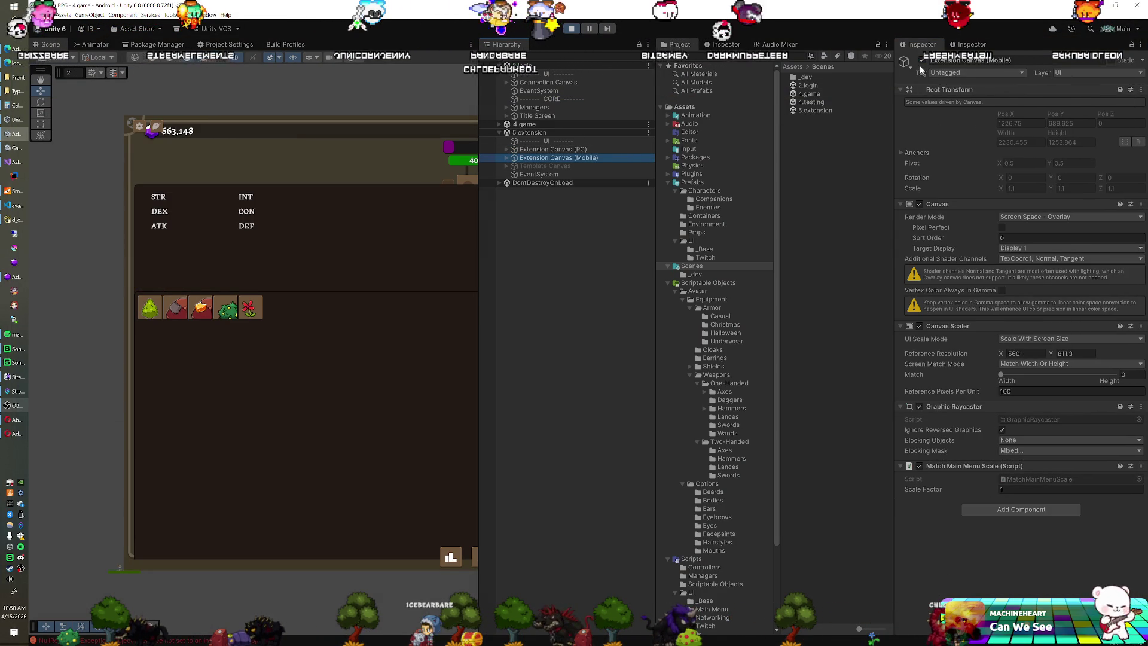
click(921, 62)
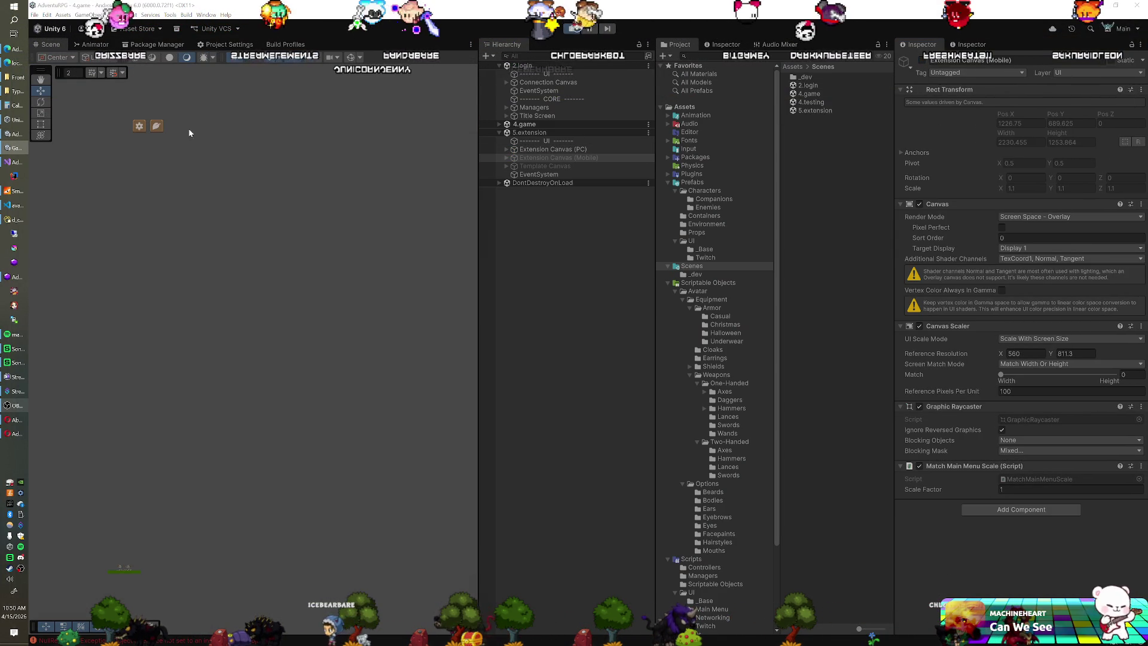
click(15, 62)
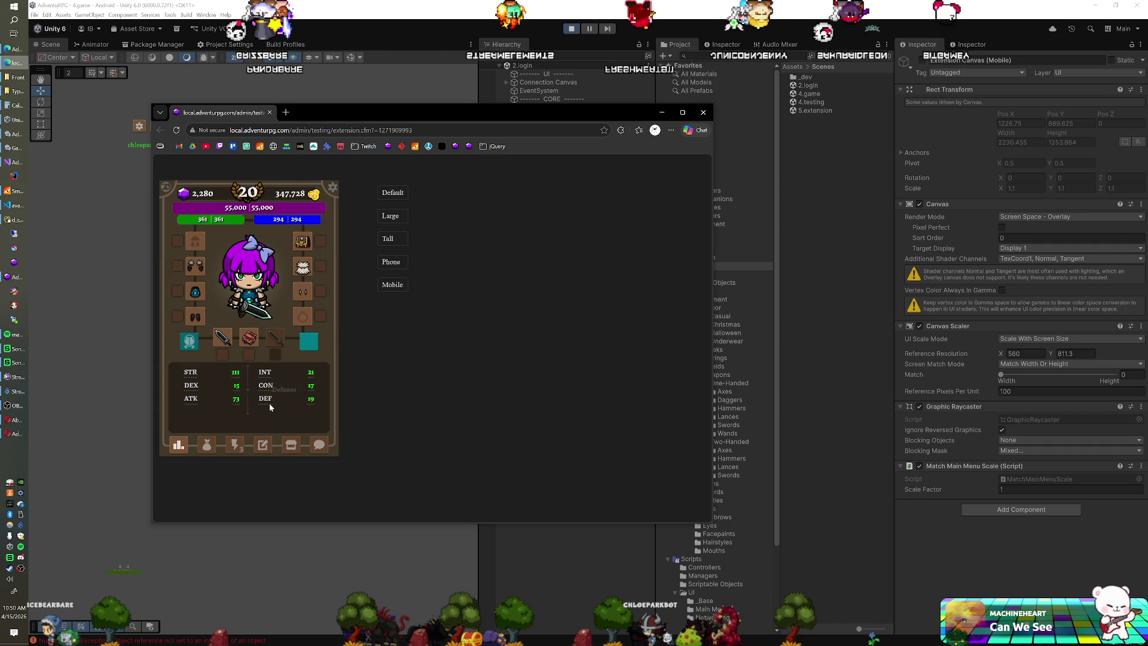
click(16, 206)
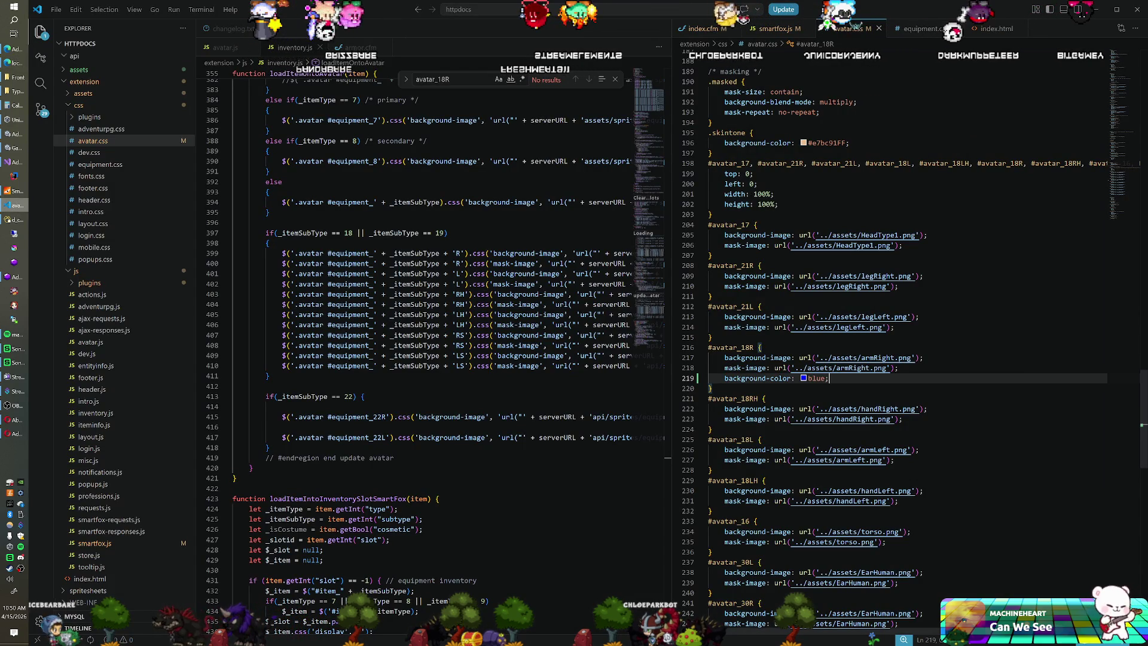
Replace #avatar_18R's mask-image url with none and reload the test page with F5.
drag(774, 368, 894, 368)
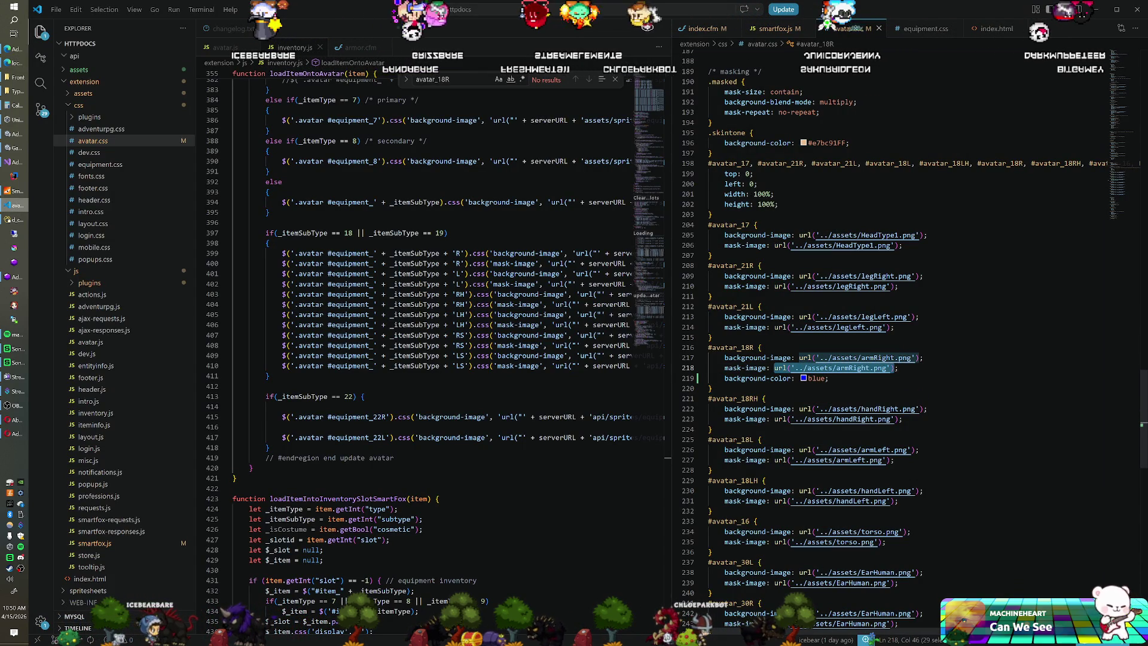
text(none;)
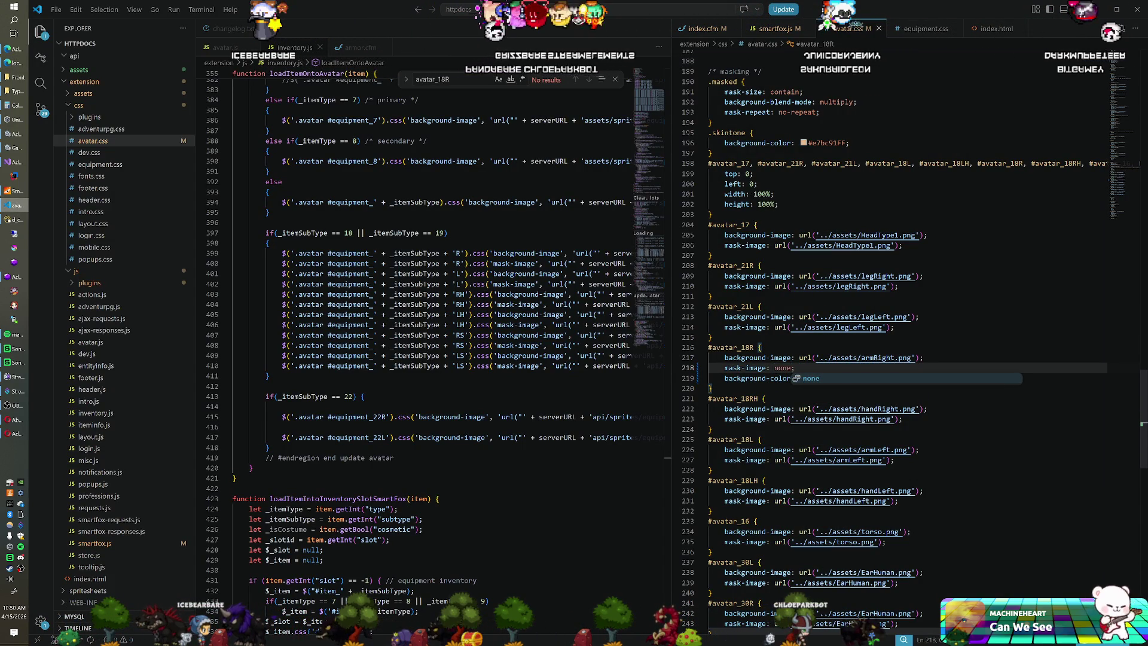
click(22, 62)
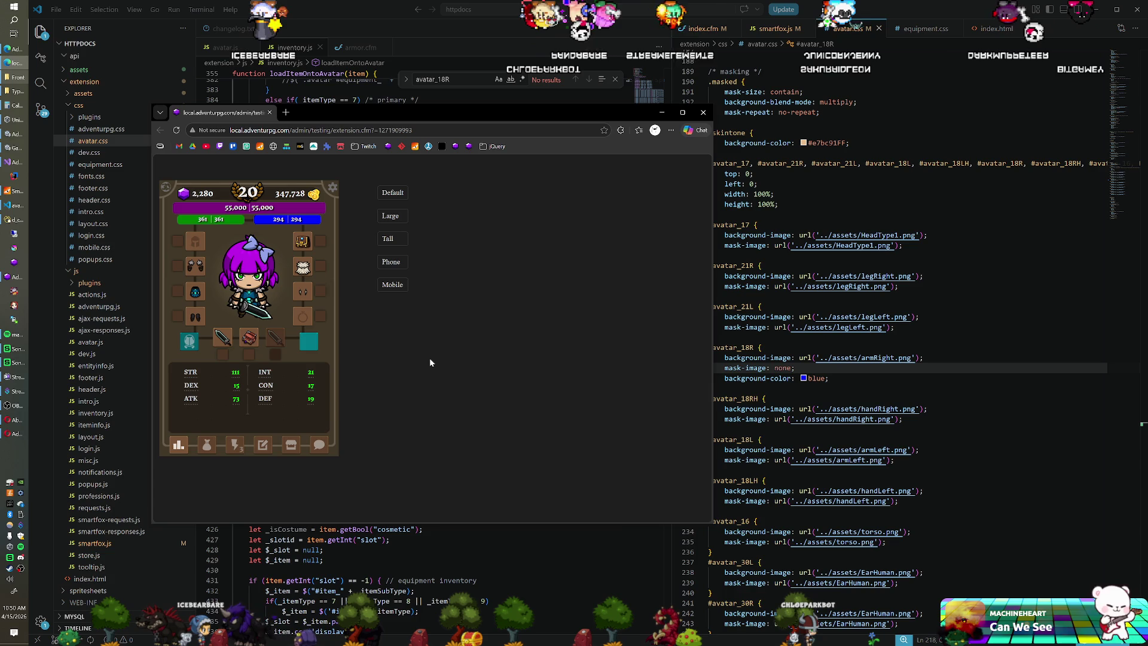
key(F5)
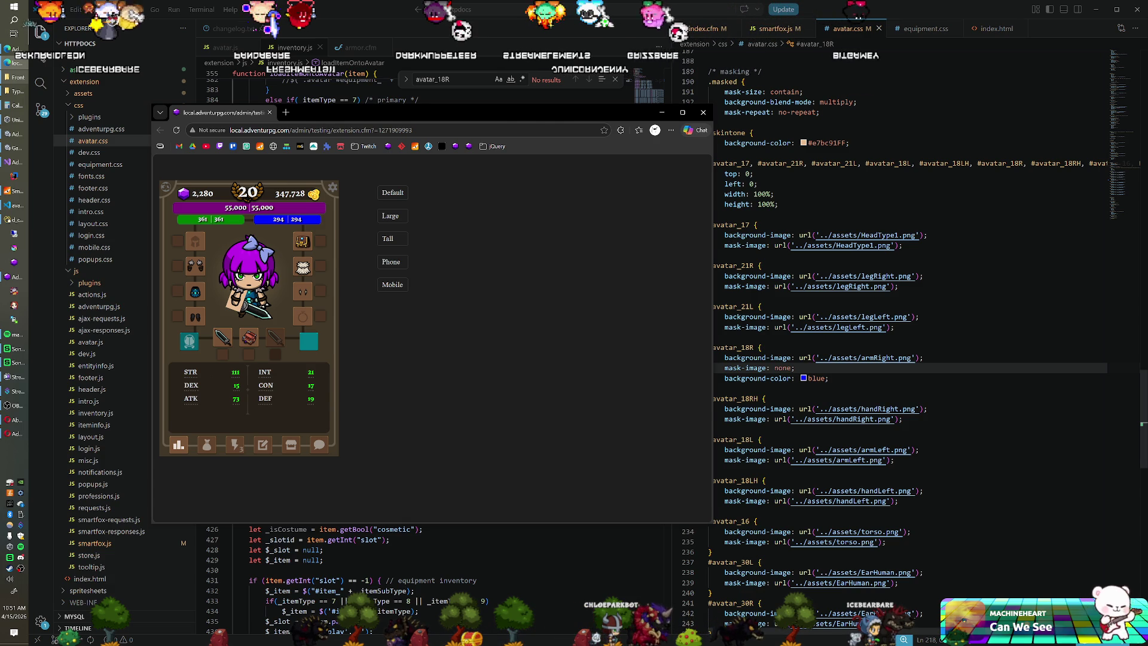
Delete the blue background-color line, undo the mask-image back to armRight.png, and return to Unity.
click(715, 388)
key(Up)
key(End)
key(shift+Up)
key(BackSpace)
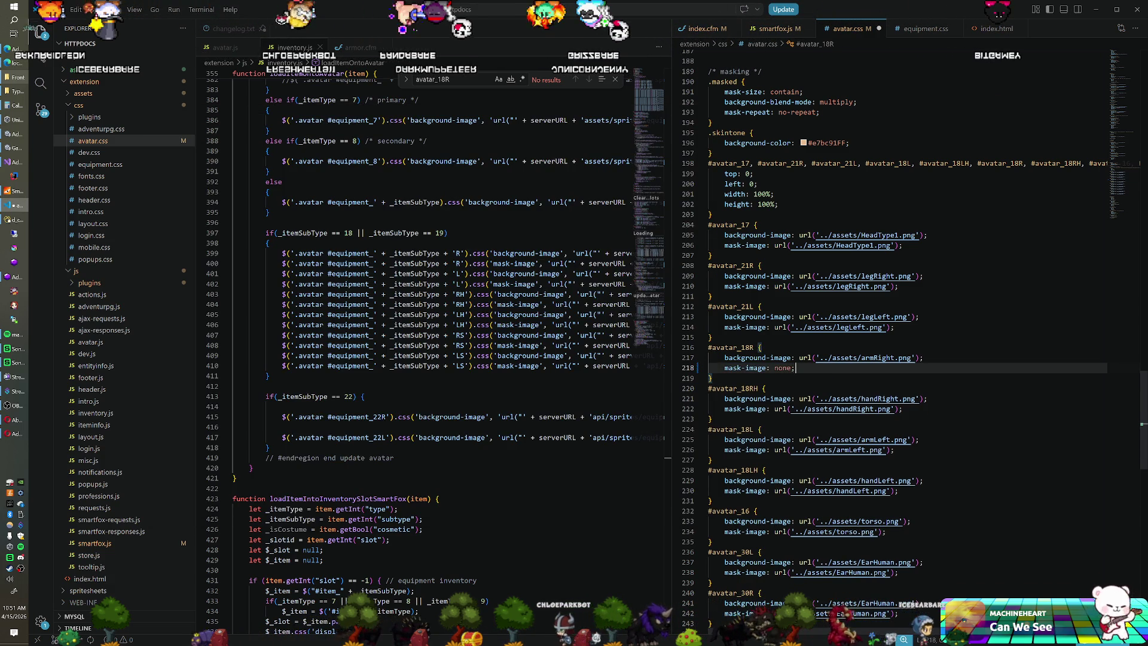
key(ctrl+z)
key(ctrl+z)
key(ctrl+z)
key(ctrl+a)
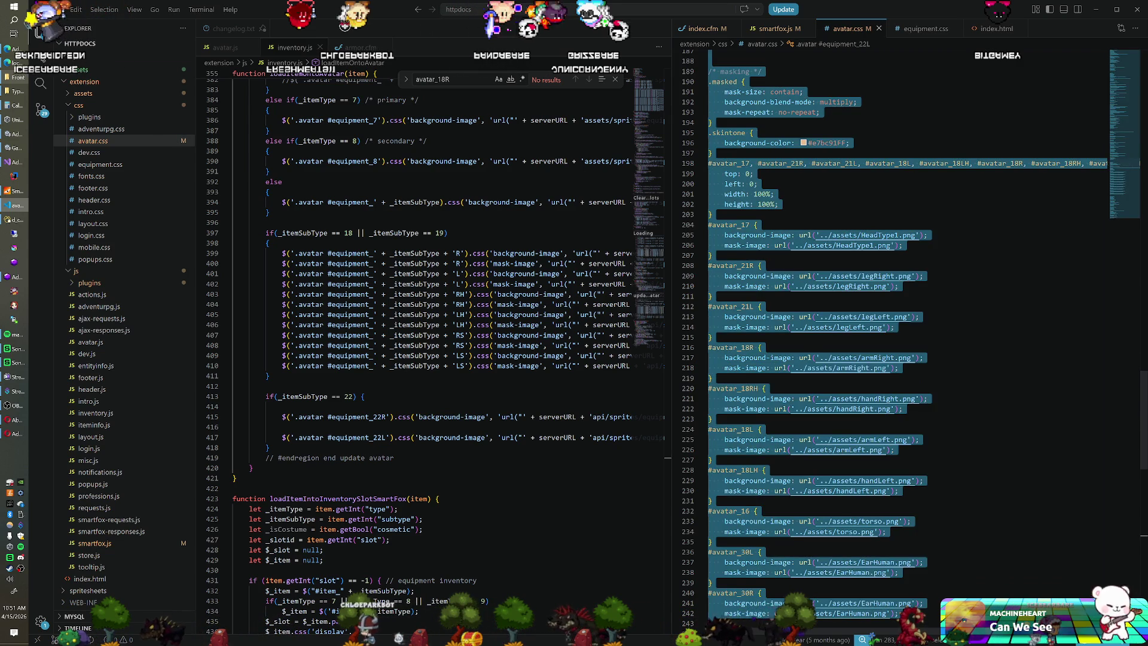
click(712, 378)
click(712, 296)
key(alt+Tab)
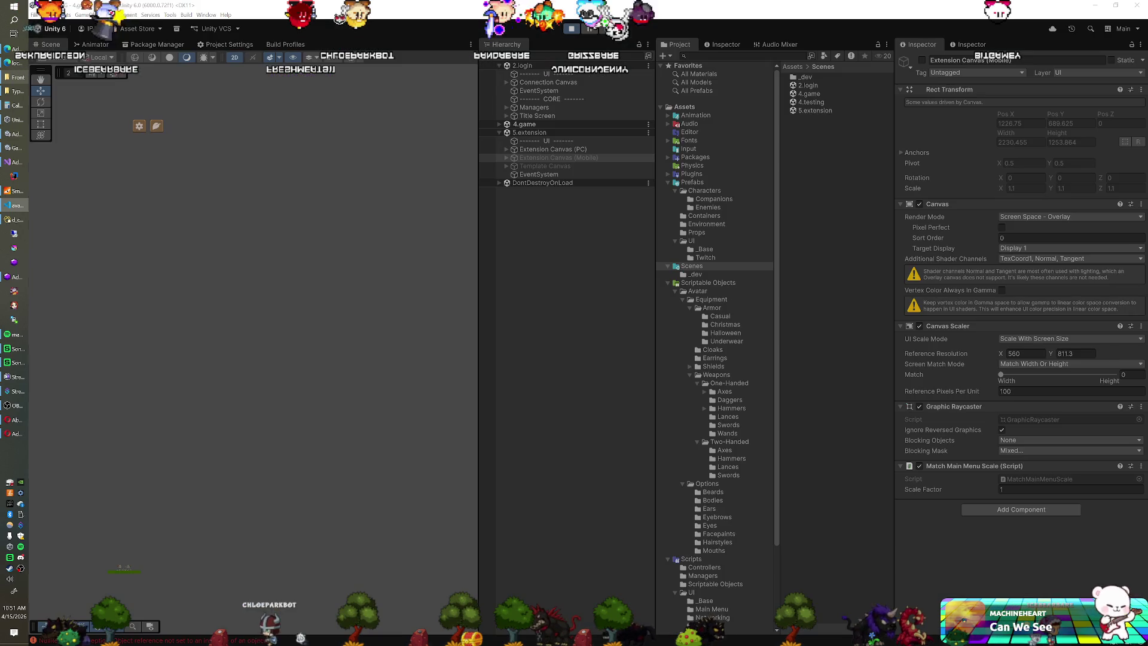